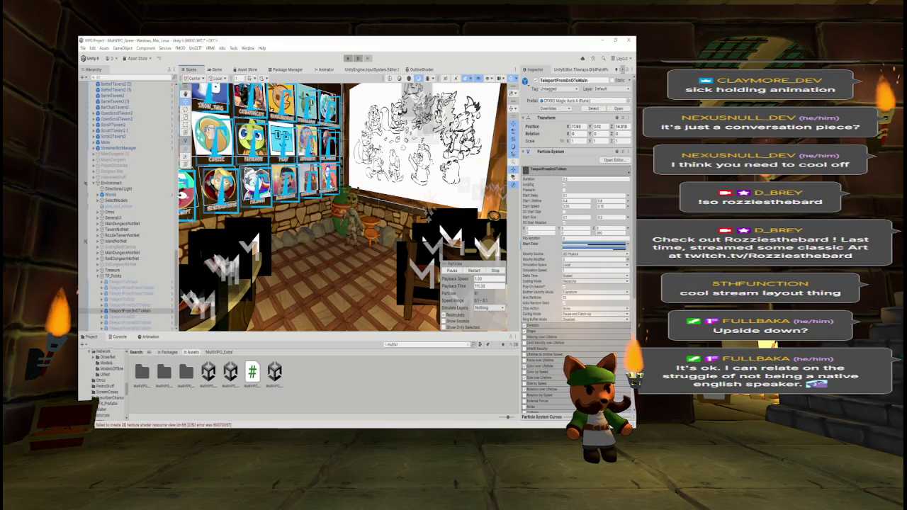
Fly the Scene camera through the tavern: portrait wall, dragon bed, chairs, posters and staircase loft
key("f")
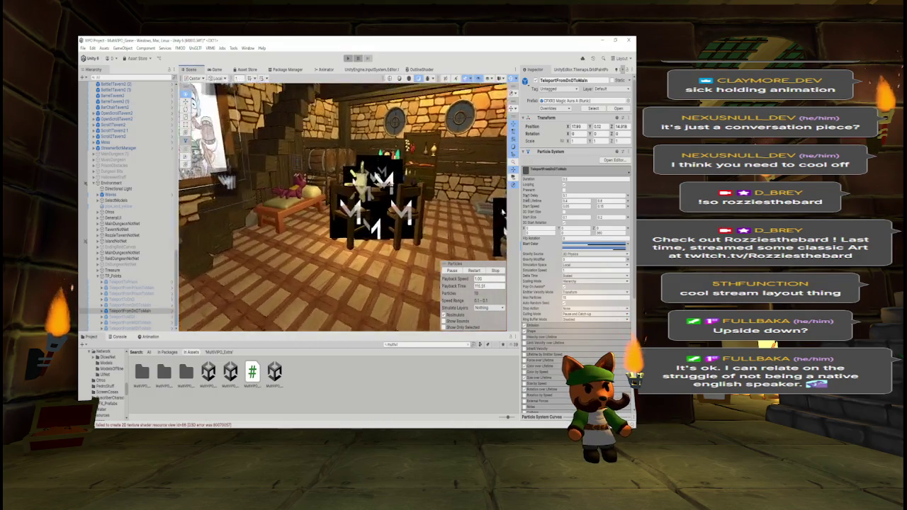
mouse_move(503, 197)
left_mouse_down()
mouse_move(384, 197)
mouse_move(477, 206)
mouse_move(464, 213)
left_mouse_up()
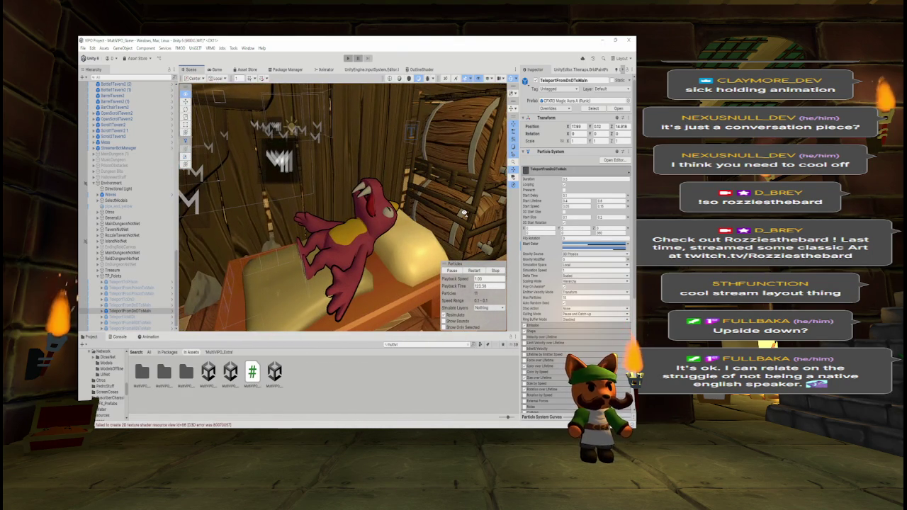
scroll(464, 212, "down", 3)
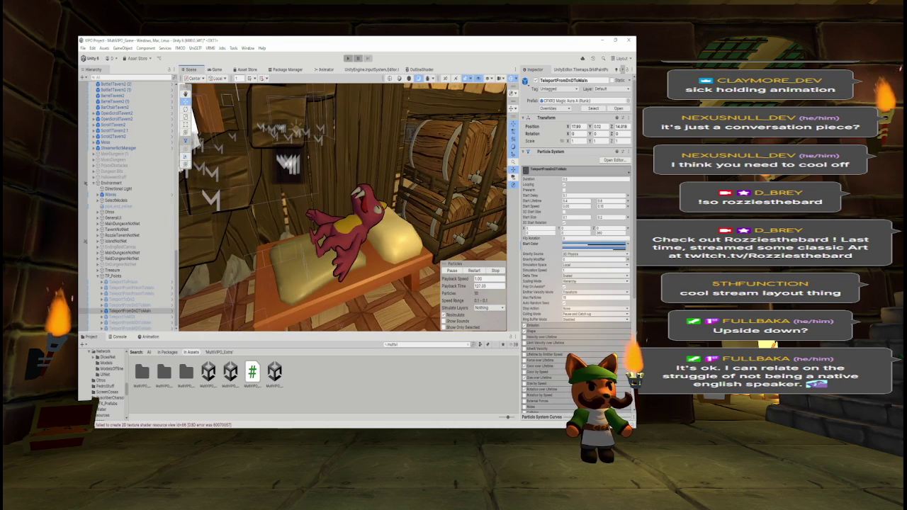
left_click_drag(407, 223, 412, 225)
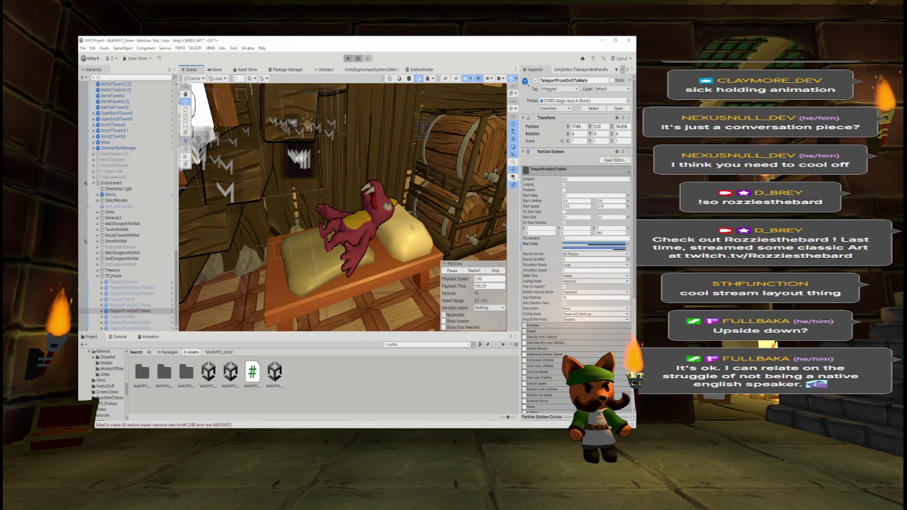
mouse_move(333, 205)
left_mouse_down()
mouse_move(162, 187)
mouse_move(538, 188)
mouse_move(409, 94)
left_mouse_up()
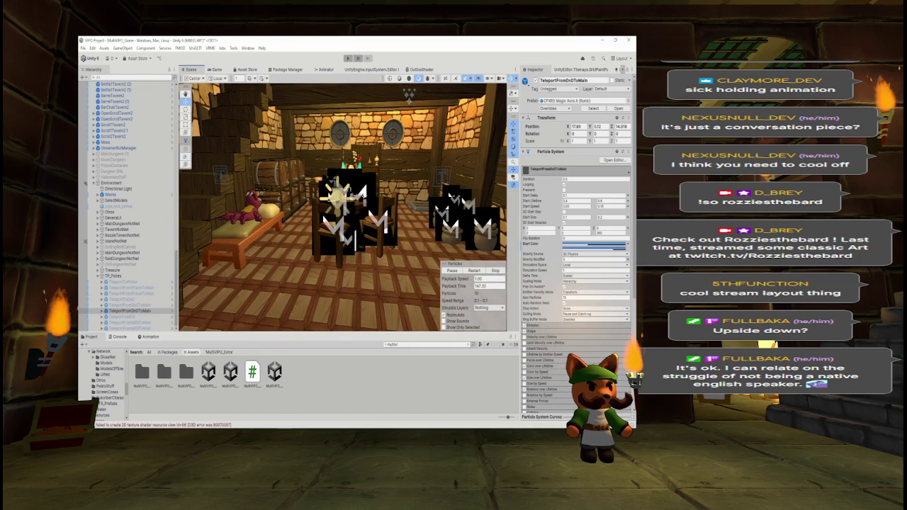
left_click_drag(408, 94, 407, 153)
Fly out onto the island to the character-select sign and palms, then collapse Environment in the Hierarchy
mouse_move(387, 194)
left_mouse_down()
mouse_move(323, 116)
mouse_move(259, 90)
left_mouse_up()
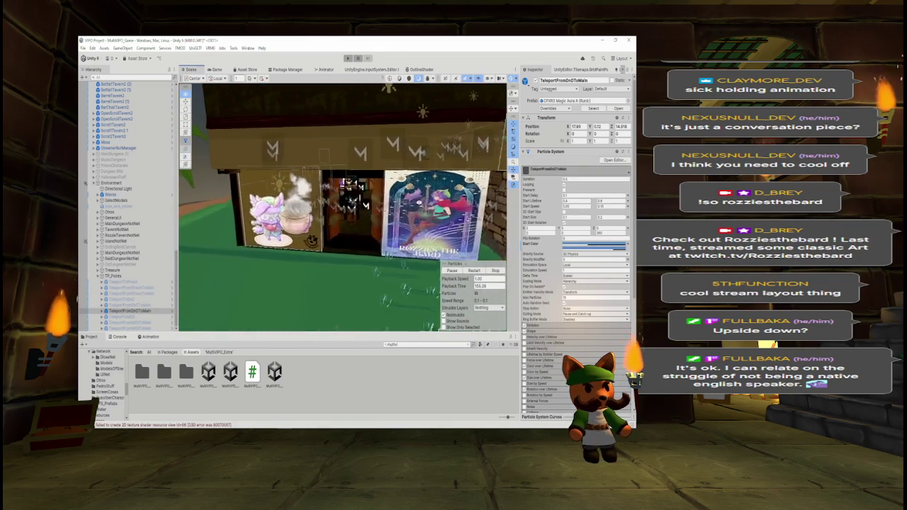
mouse_move(277, 132)
left_mouse_down()
mouse_move(466, 201)
mouse_move(396, 206)
mouse_move(402, 186)
mouse_move(358, 188)
mouse_move(520, 176)
mouse_move(447, 174)
left_mouse_up()
left_click_drag(330, 157, 290, 151)
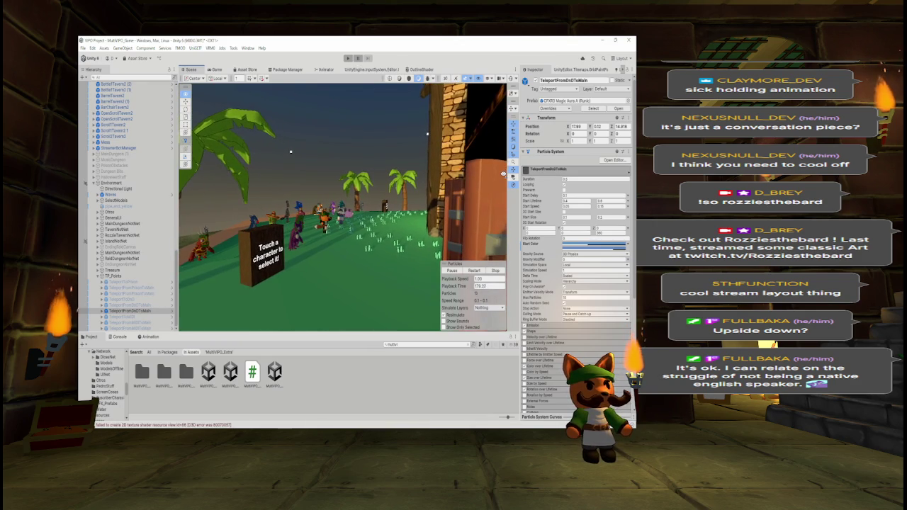
mouse_move(280, 151)
left_mouse_down()
mouse_move(267, 150)
mouse_move(285, 129)
mouse_move(313, 191)
mouse_move(332, 188)
mouse_move(353, 213)
mouse_move(358, 176)
mouse_move(188, 197)
left_mouse_up()
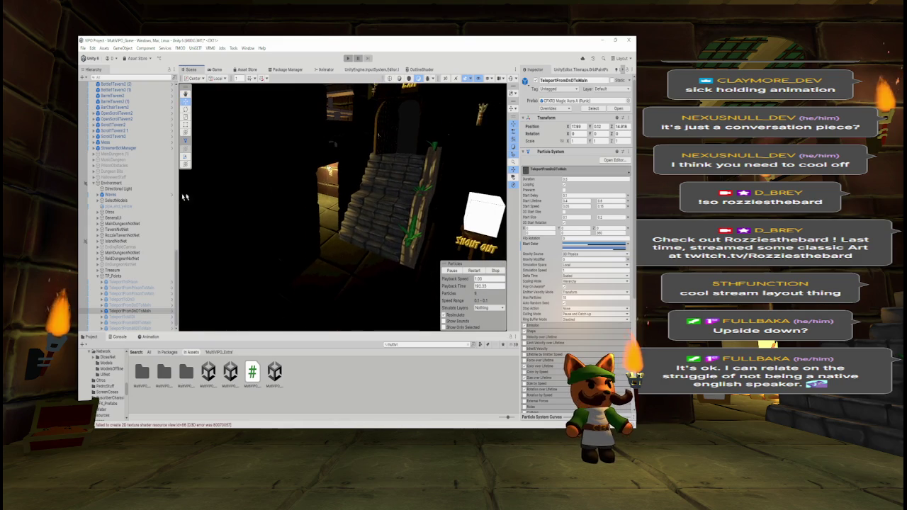
left_click(94, 183)
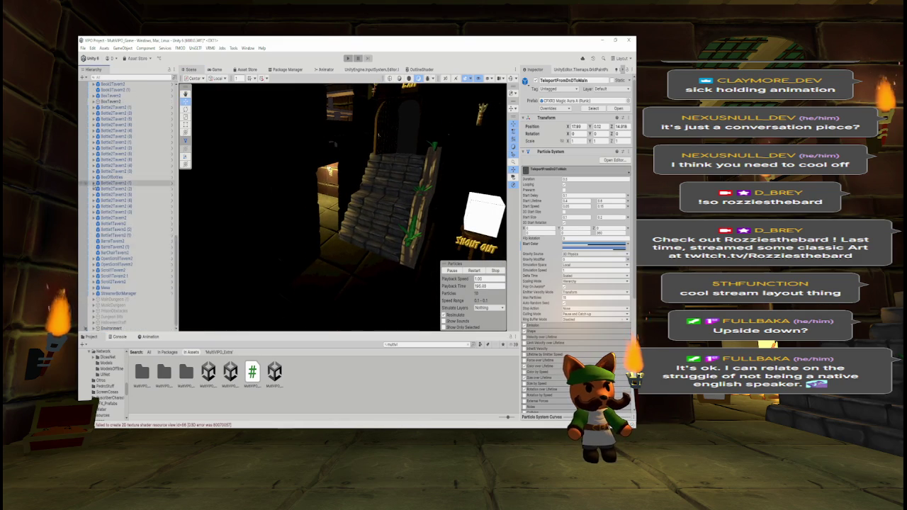
Select the PrisonObstacles object in the Hierarchy and frame it in the Scene view
left_click(126, 304, "shift")
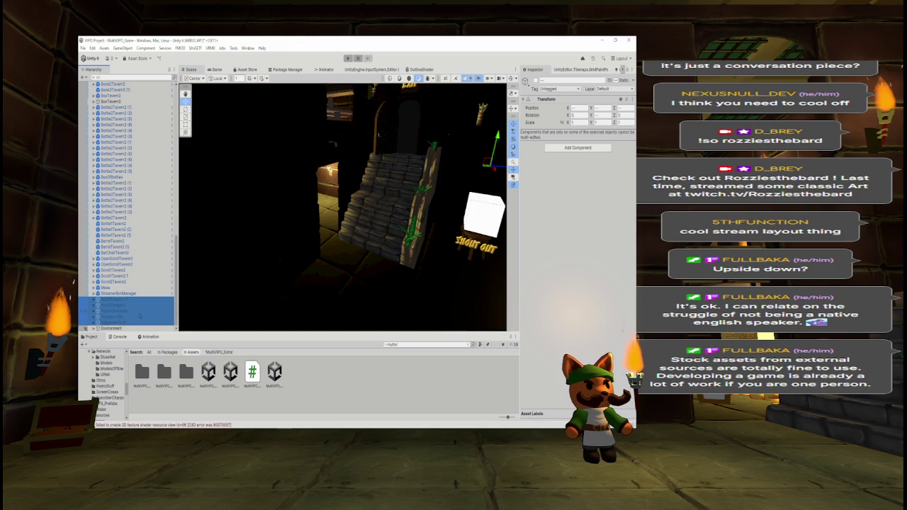
left_click(139, 312)
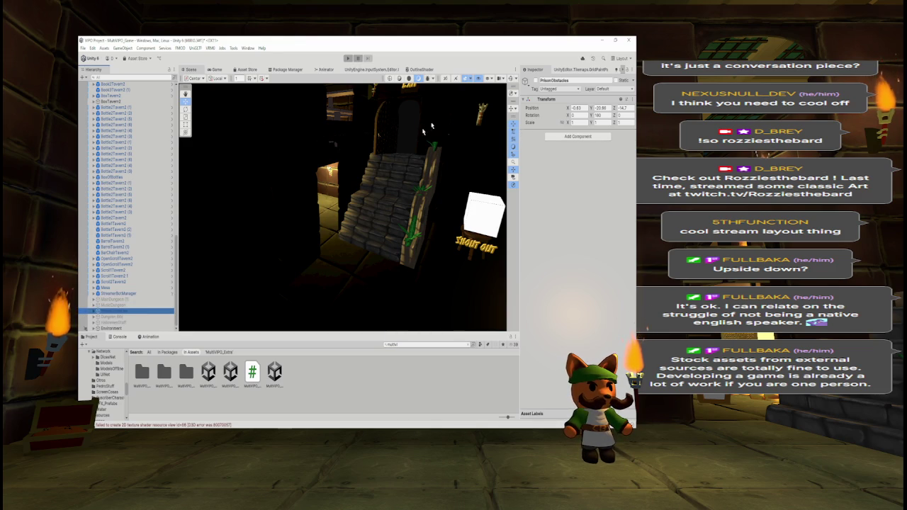
key("f")
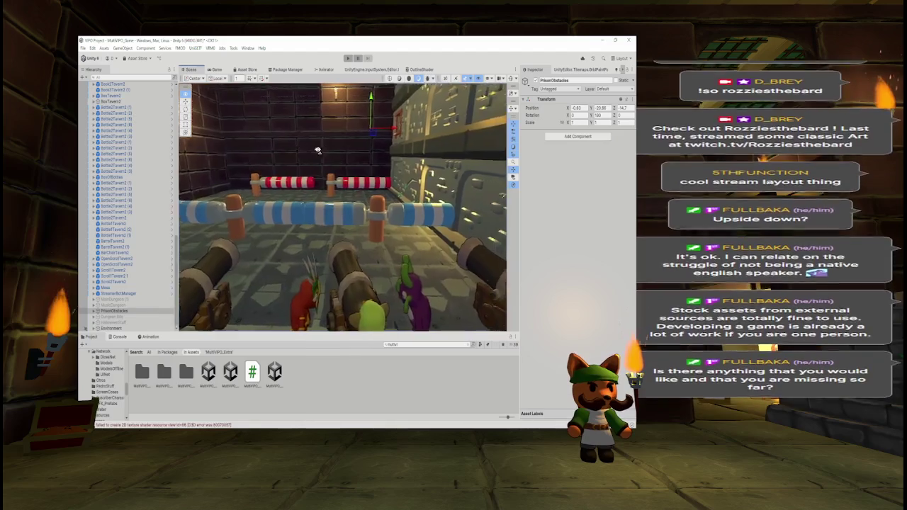
Orbit the view to look down the prison corridor of striped barriers and spike traps
left_click_drag(332, 149, 312, 148)
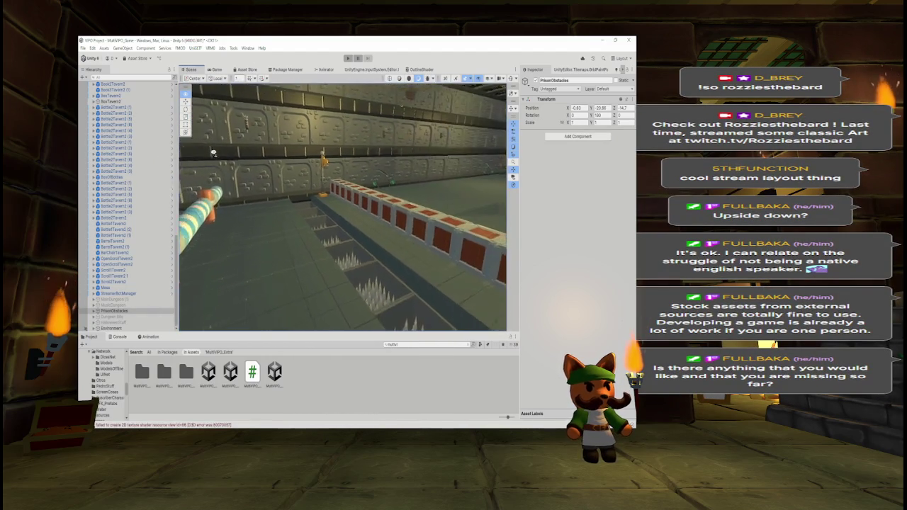
left_click_drag(270, 148, 316, 143)
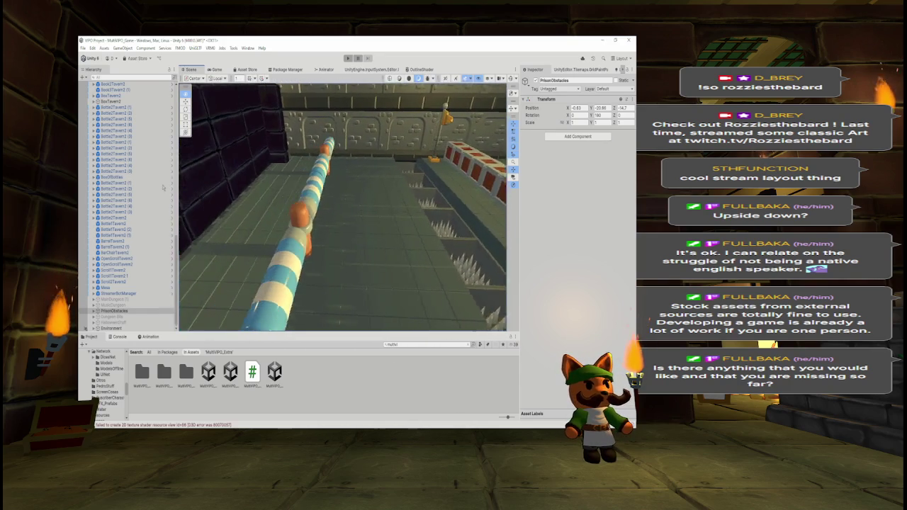
mouse_move(250, 166)
left_mouse_down()
mouse_move(309, 148)
mouse_move(451, 134)
left_mouse_up()
key("d")
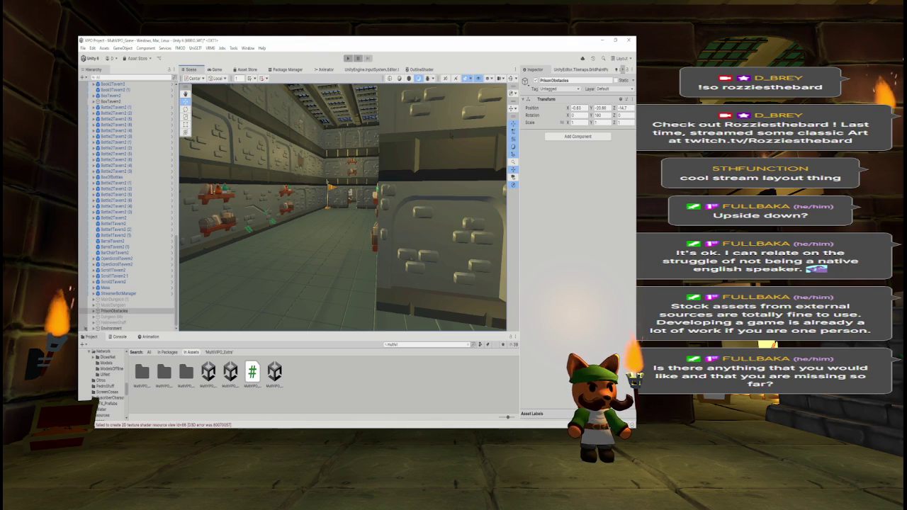
Fly along the dungeon corridor wall, up to the brick wall, and over to the tavern's drawings wall
mouse_move(204, 161)
left_mouse_down()
mouse_move(436, 149)
mouse_move(213, 151)
mouse_move(204, 163)
left_mouse_up()
mouse_move(367, 190)
left_mouse_down()
mouse_move(379, 188)
mouse_move(356, 190)
left_mouse_up()
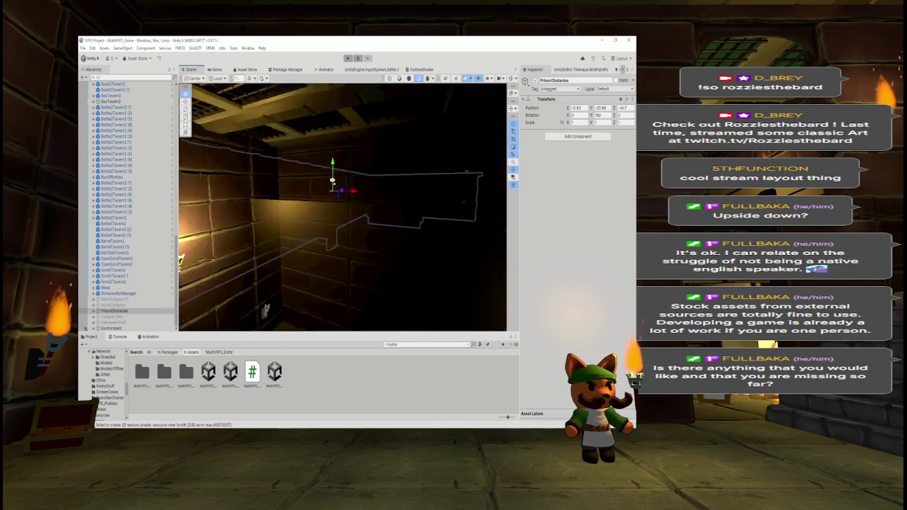
left_click_drag(301, 180, 374, 301)
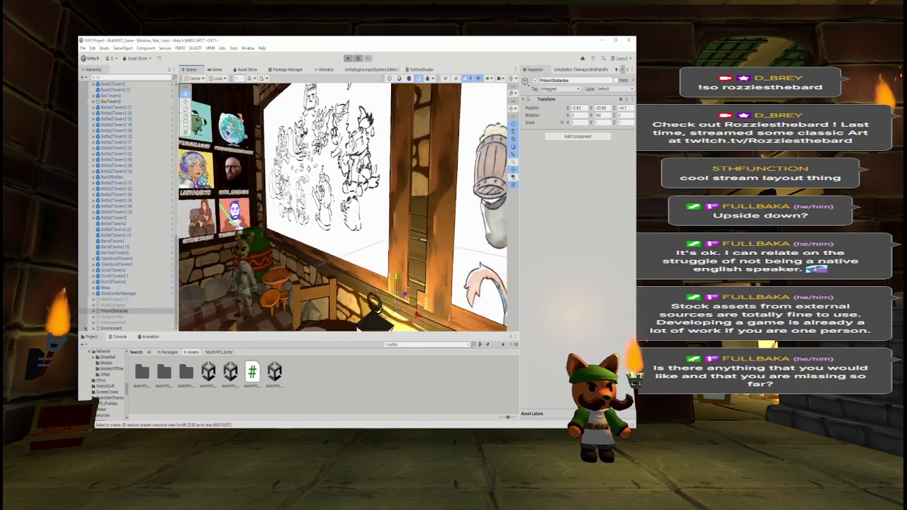
Fly the Scene camera outdoors past the rocky wall to the barrels by the tavern wall
left_click_drag(297, 191, 231, 194)
left_click_drag(248, 195, 320, 183)
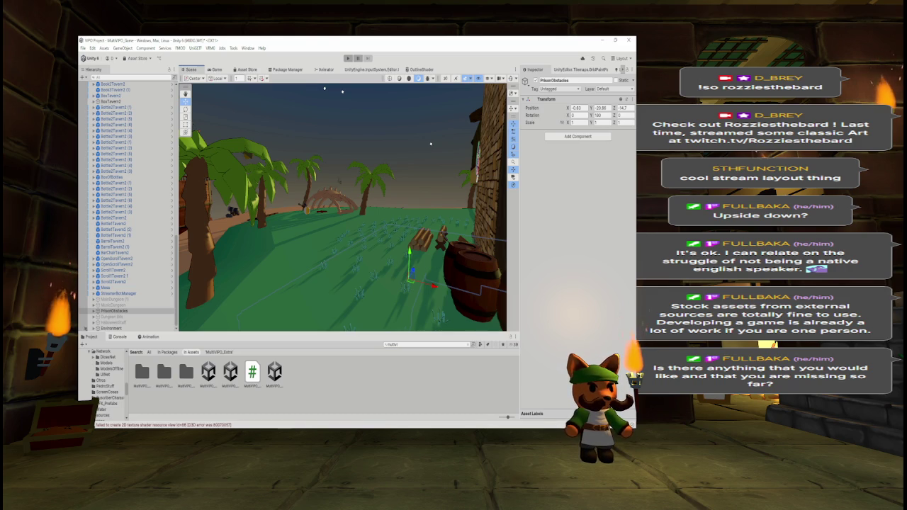
left_click_drag(441, 203, 476, 200)
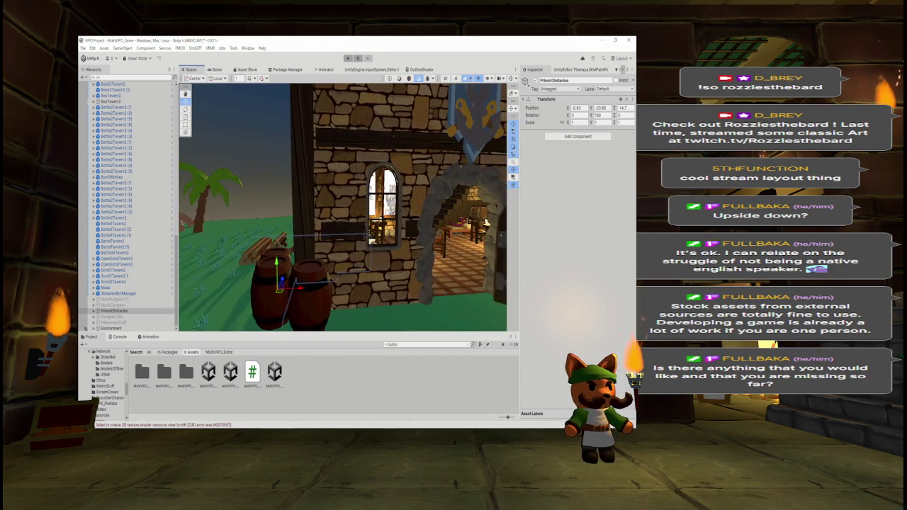
Select the Environment object in the Hierarchy, then open the MultiVPO_Menu scene from the Project window
scroll(128, 205, "up", 10)
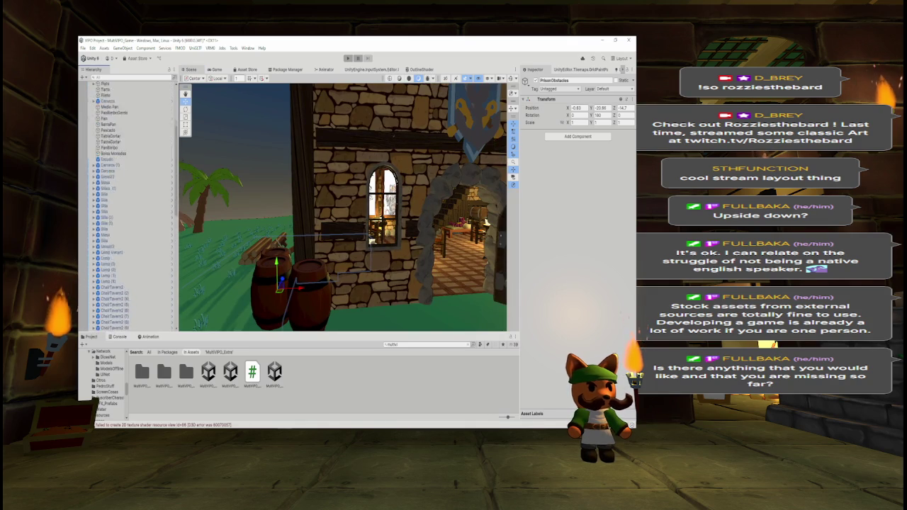
scroll(127, 205, "up", 3)
left_click_drag(179, 122, 177, 287)
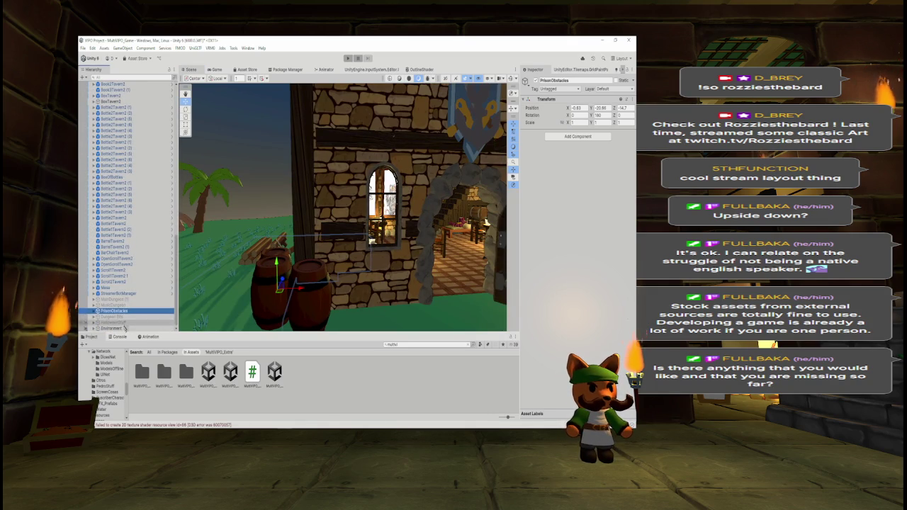
left_click(124, 328)
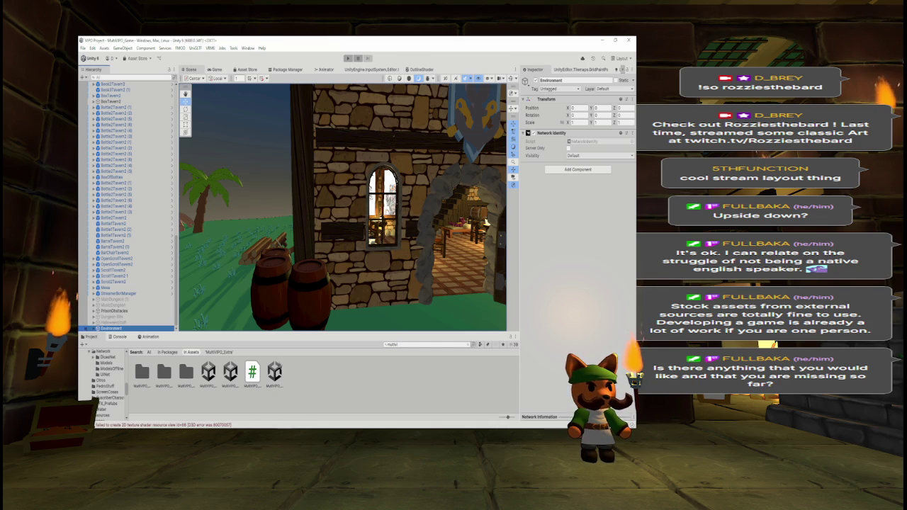
double_click(275, 371)
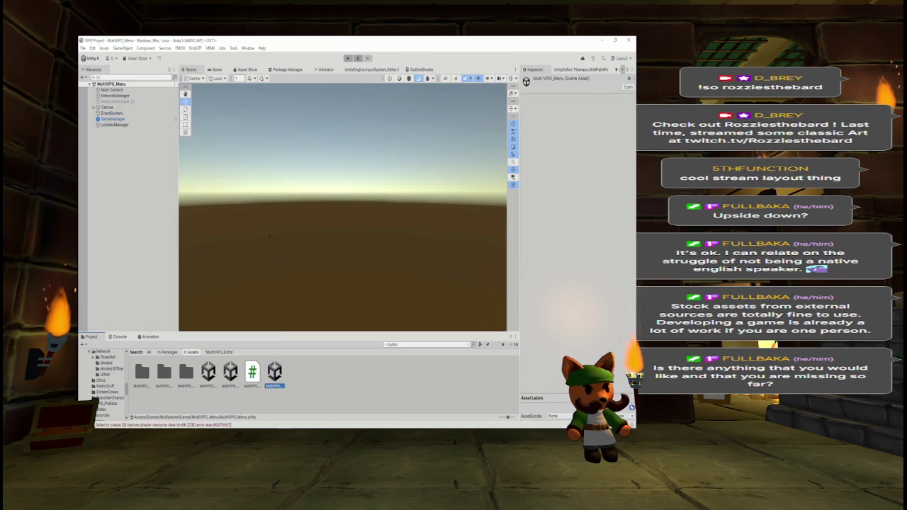
Switch to the Game view and enter Play mode to run the menu scene
left_click(215, 69)
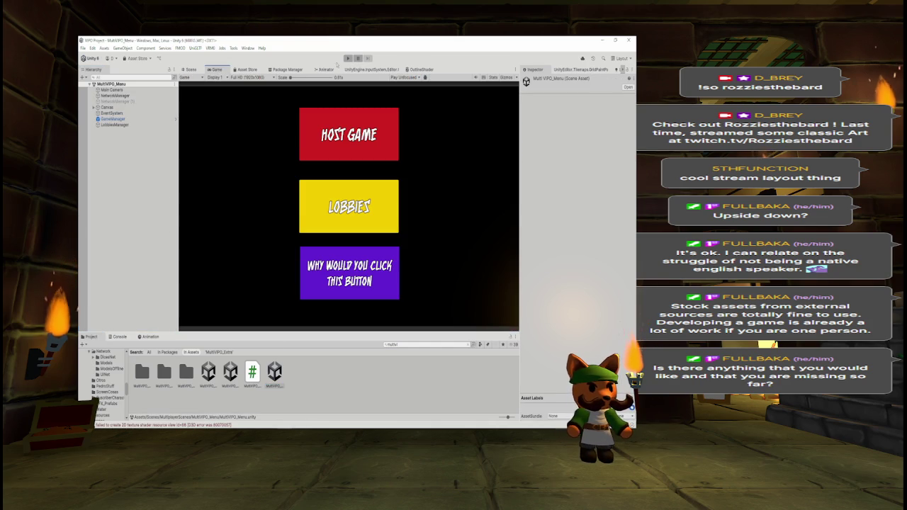
left_click(347, 58)
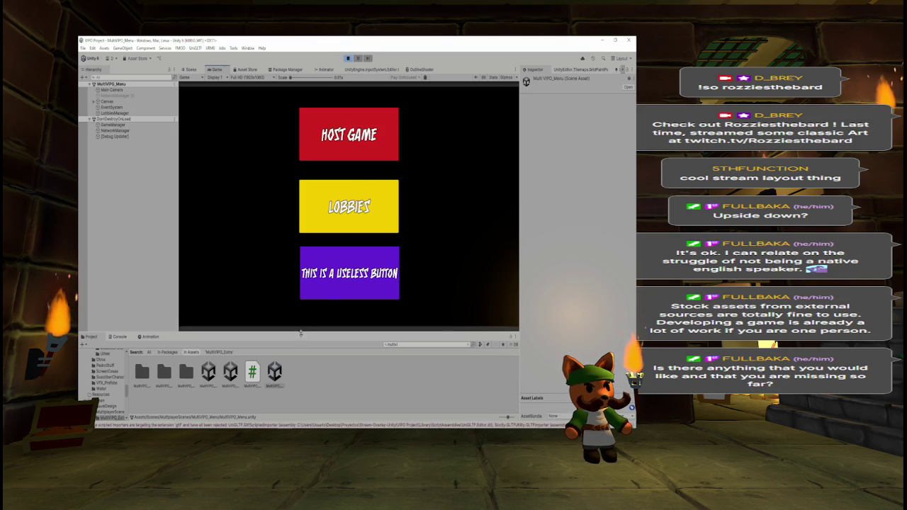
Drag the Project, Hierarchy and Inspector splitters outward to enlarge the Game view, then switch to Paint
left_click_drag(301, 333, 300, 379)
left_click_drag(178, 291, 149, 293)
mouse_move(521, 228)
left_mouse_down()
mouse_move(578, 228)
mouse_move(564, 229)
left_mouse_up()
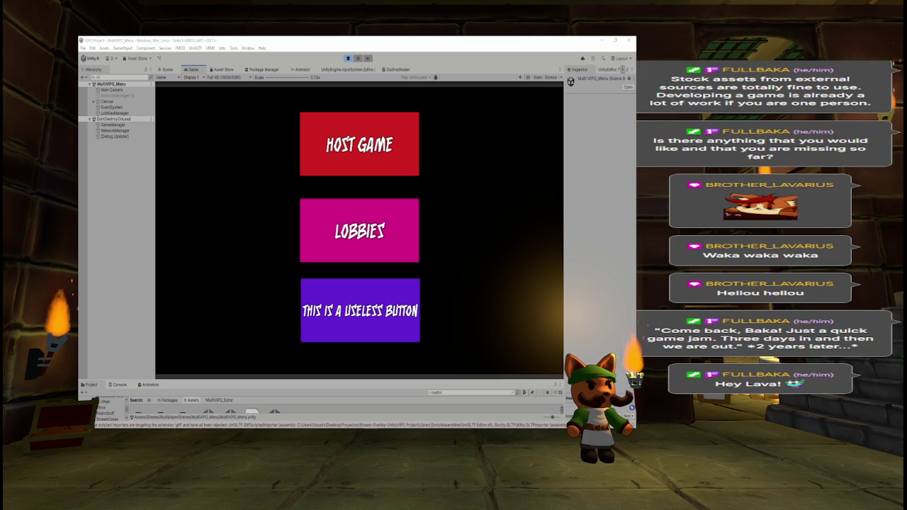
key("alt+Tab")
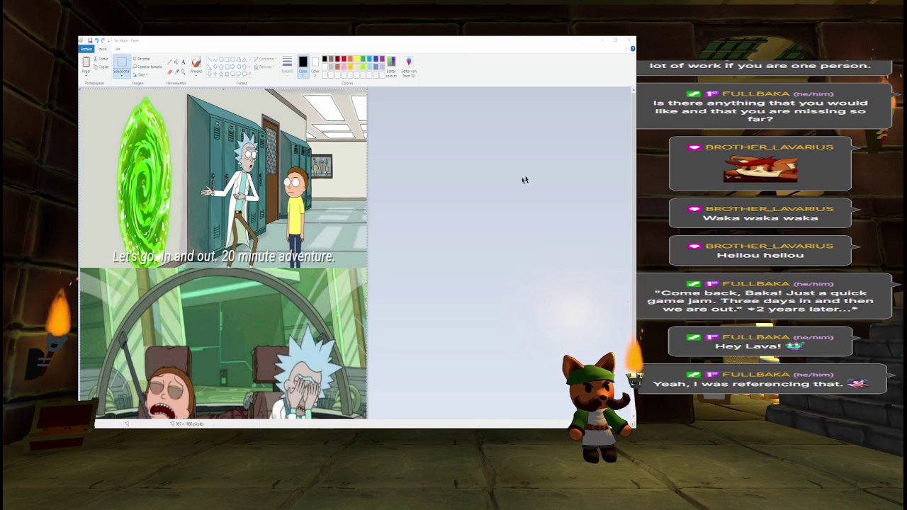
Zoom out on the untitled image, then close Paint choosing 'No guardar' to discard changes
key("ctrl+Page_Down")
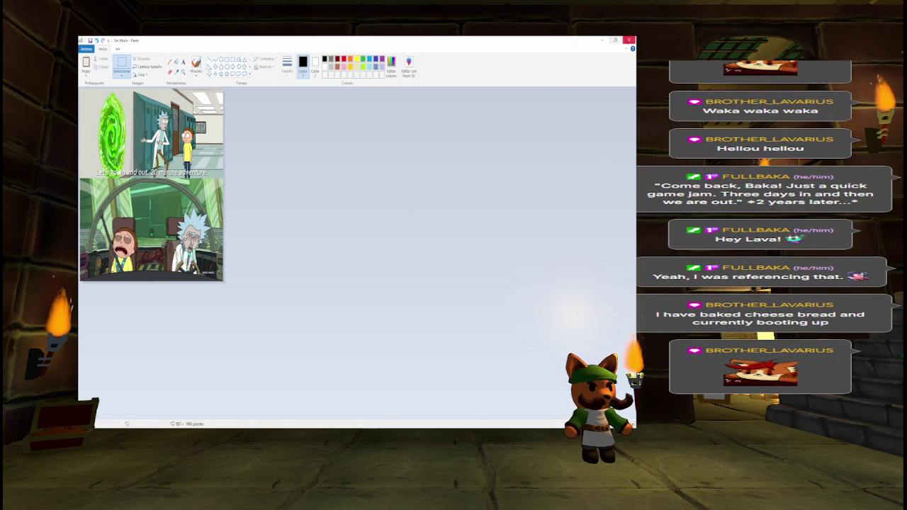
left_click(628, 40)
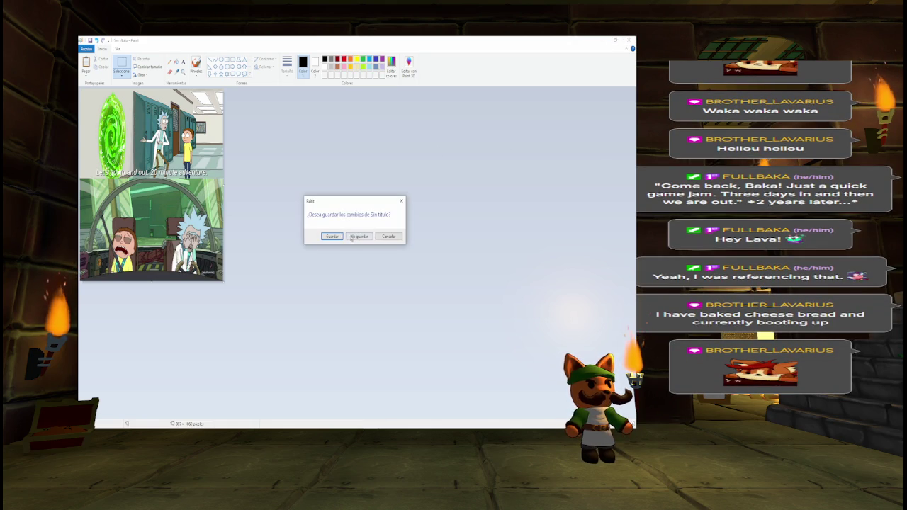
left_click(350, 238)
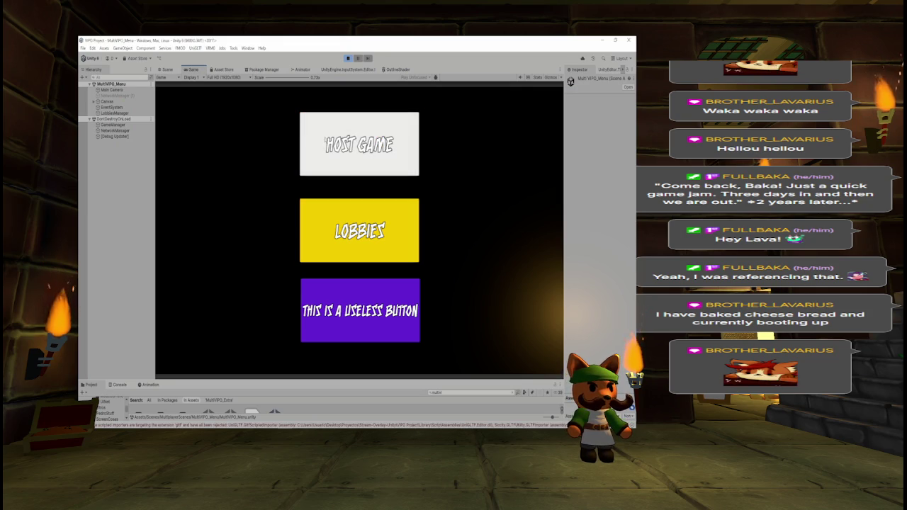
Host a game, browse back to the YETI character in the lobby, and mark the player ready
left_click(326, 141)
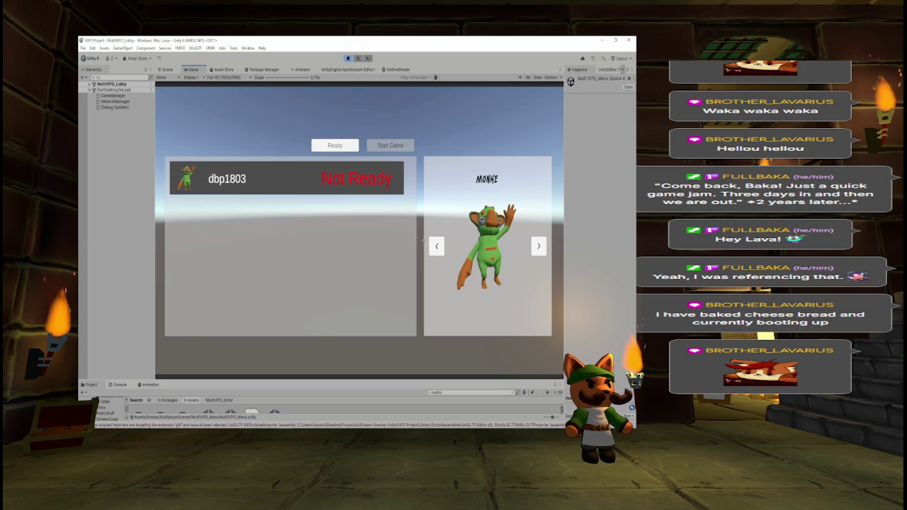
left_click(433, 248)
left_click(432, 248)
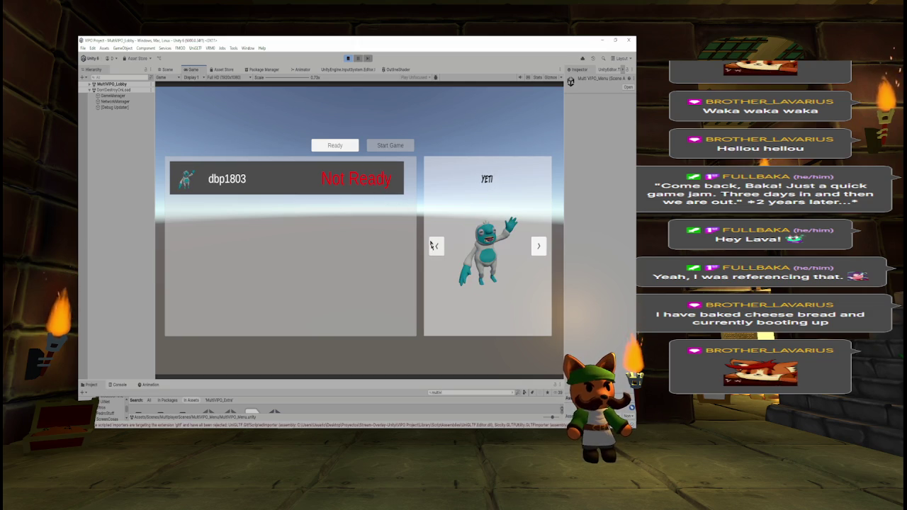
left_click(342, 145)
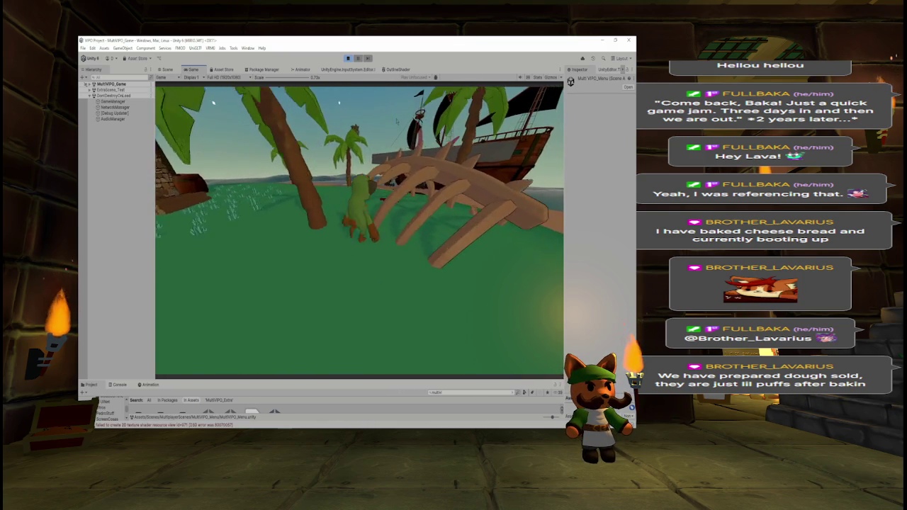
Walk the player across the island toward the dock, shore, palms and house wall, then stop Play mode with Ctrl+P
key("w")
key("w")
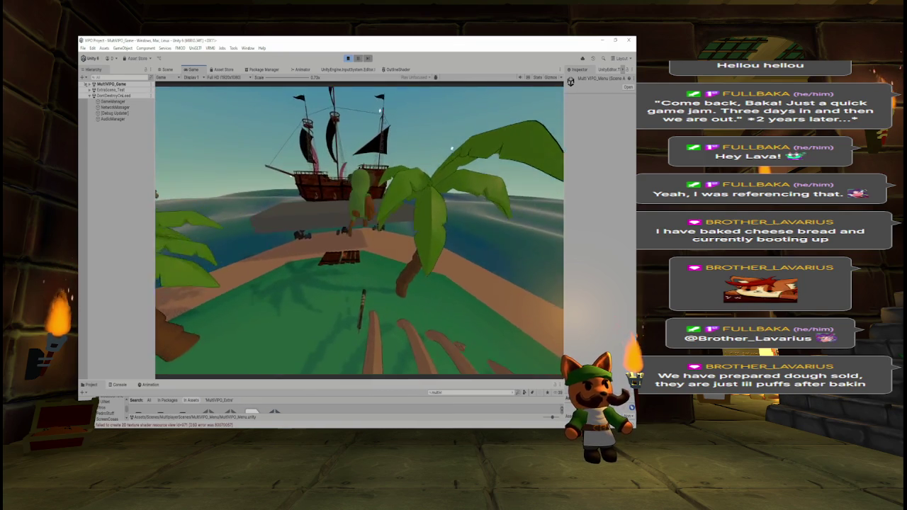
key("w")
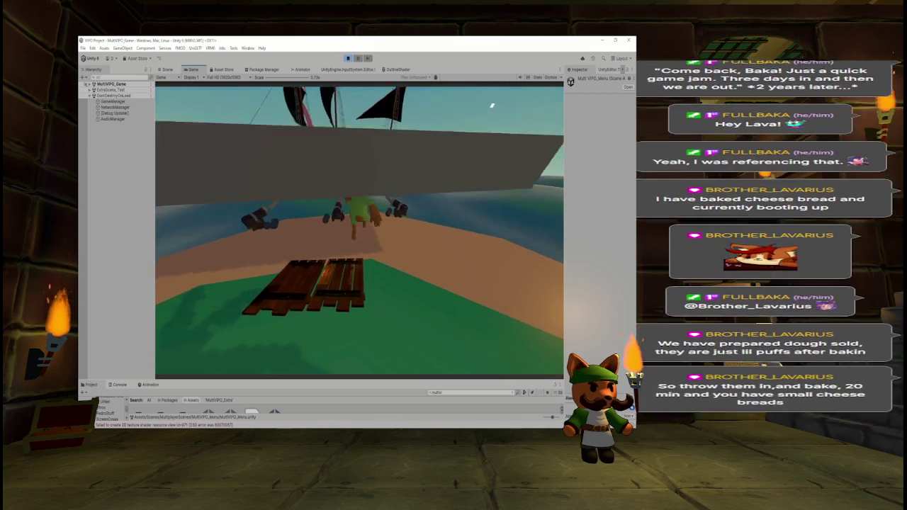
key("w")
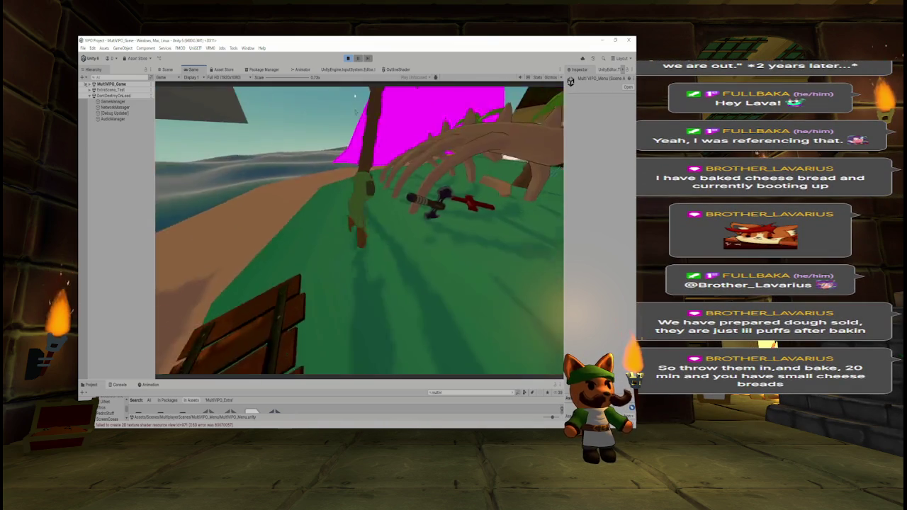
key("w")
key("w")
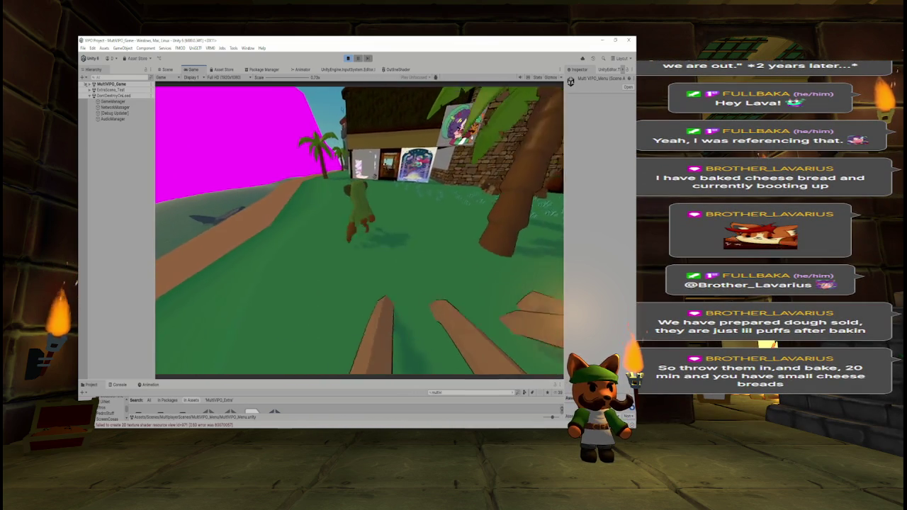
key("w")
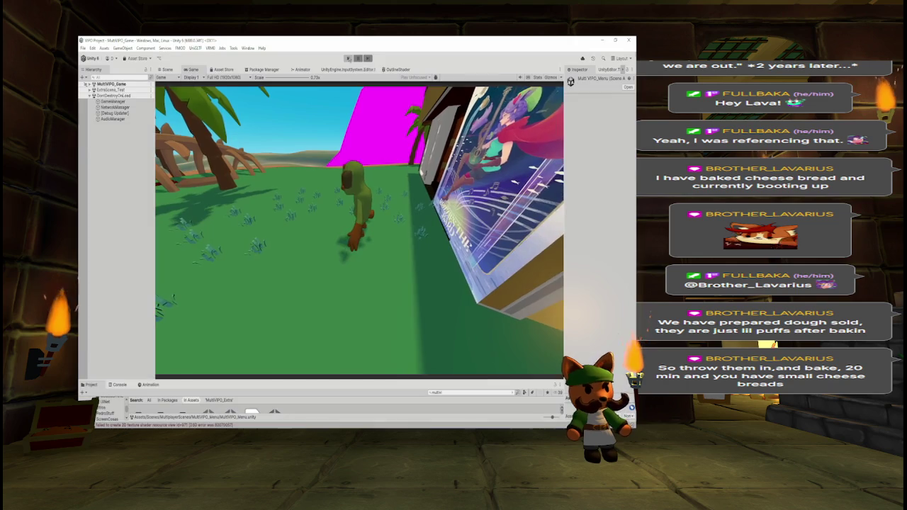
key("ctrl+p")
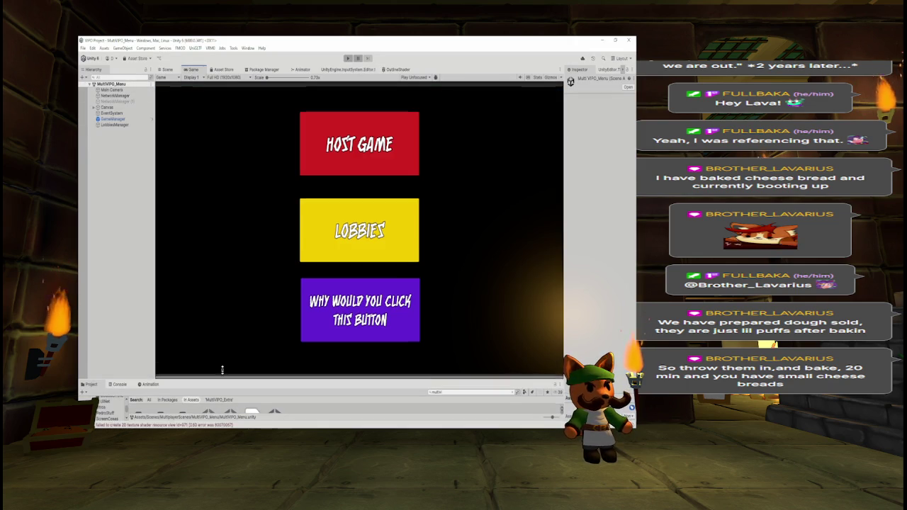
Enlarge the Project panel, switch to the Scene view, and orbit over the beach, palms, island and ship
left_click_drag(222, 378, 221, 327)
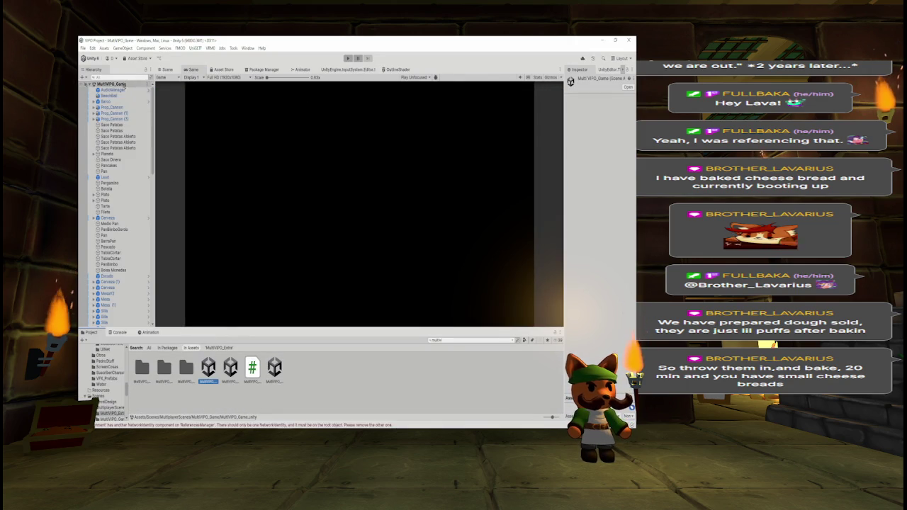
left_click(164, 70)
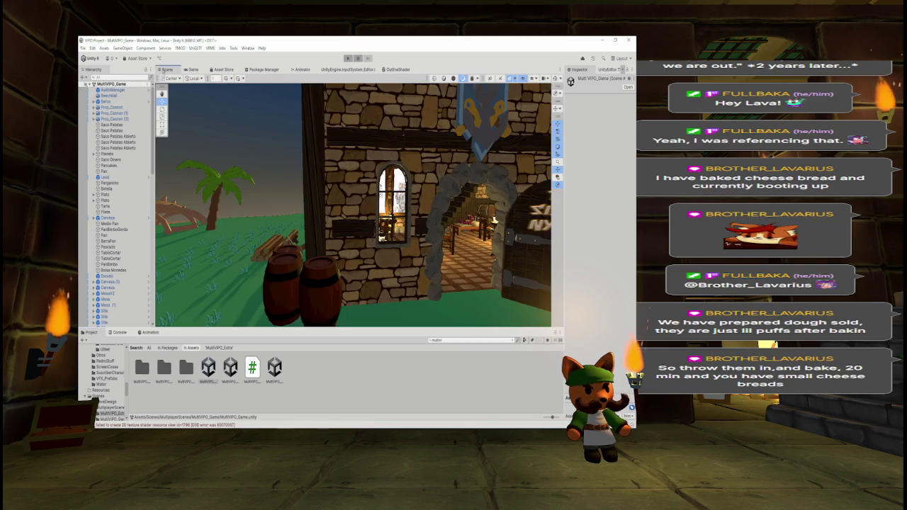
left_click_drag(390, 194, 344, 135)
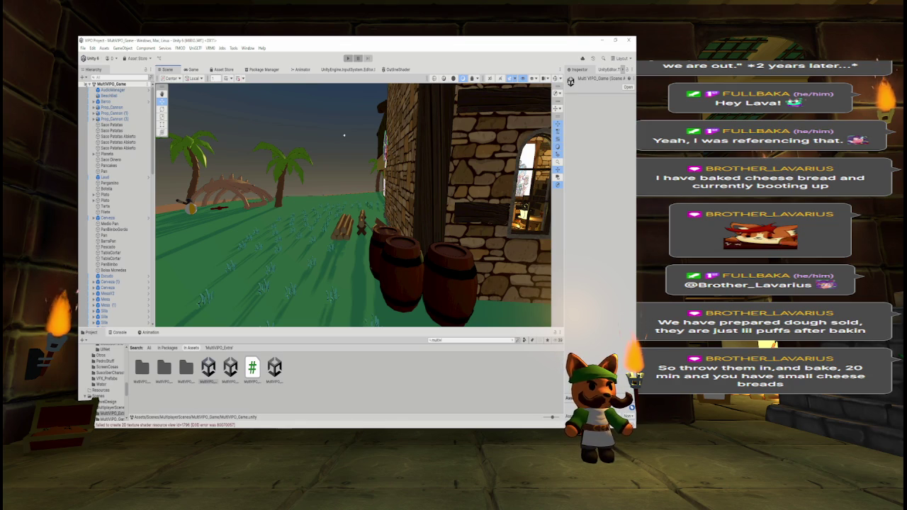
mouse_move(261, 221)
left_mouse_down()
mouse_move(209, 185)
mouse_move(348, 176)
mouse_move(374, 201)
mouse_move(453, 198)
left_mouse_up()
Pick through the tavern wall cube and ParedPiedra stone piece to GraffitiBlock (14), then select the first GraffitiBlock
left_click(453, 198)
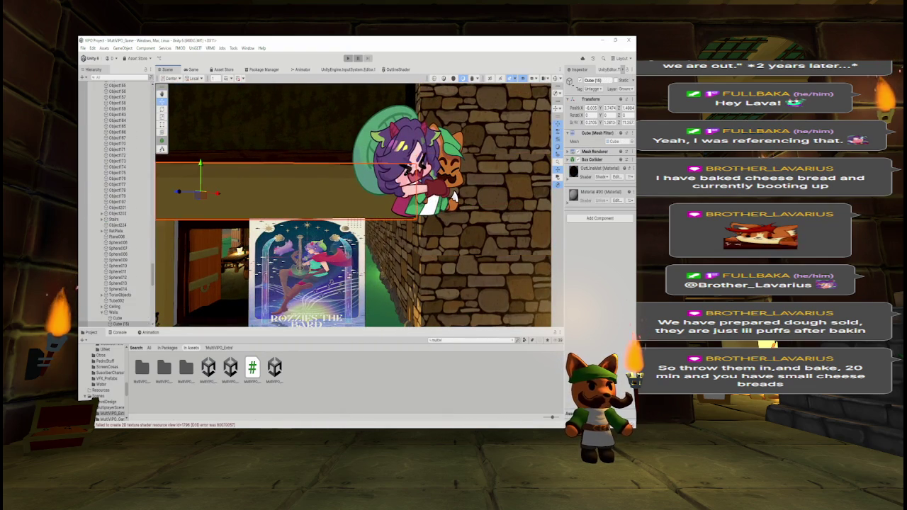
left_click(454, 199)
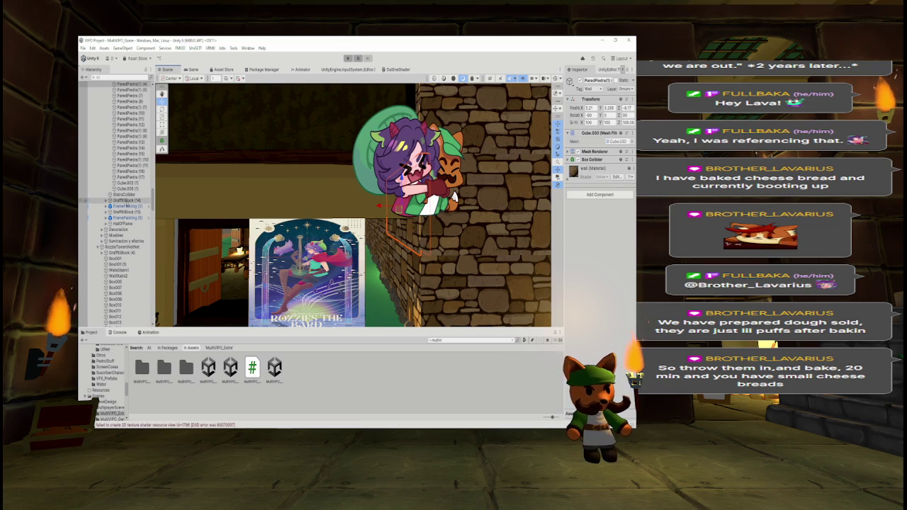
left_click(453, 198)
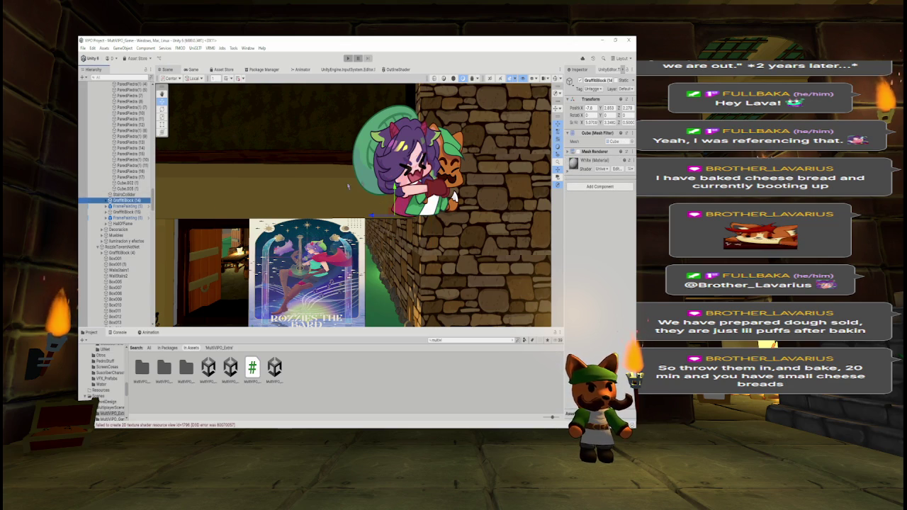
left_click_drag(495, 174, 311, 197)
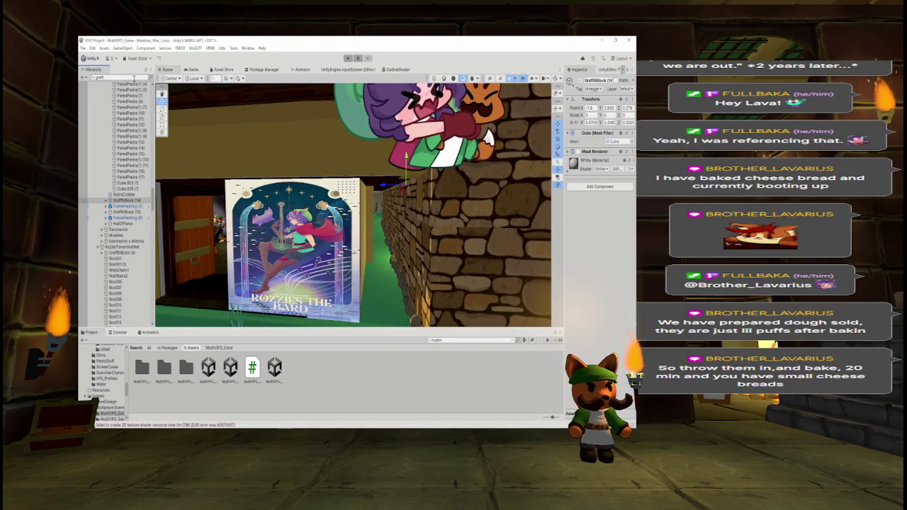
left_click(108, 90)
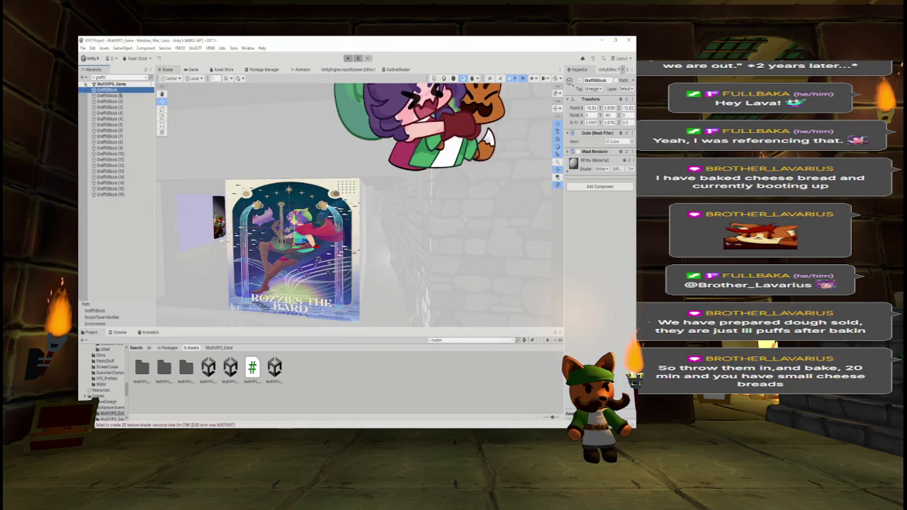
Remove the Mesh Renderer component from GraffitiBlock through GraffitiBlock (16)
left_click(117, 195, "shift")
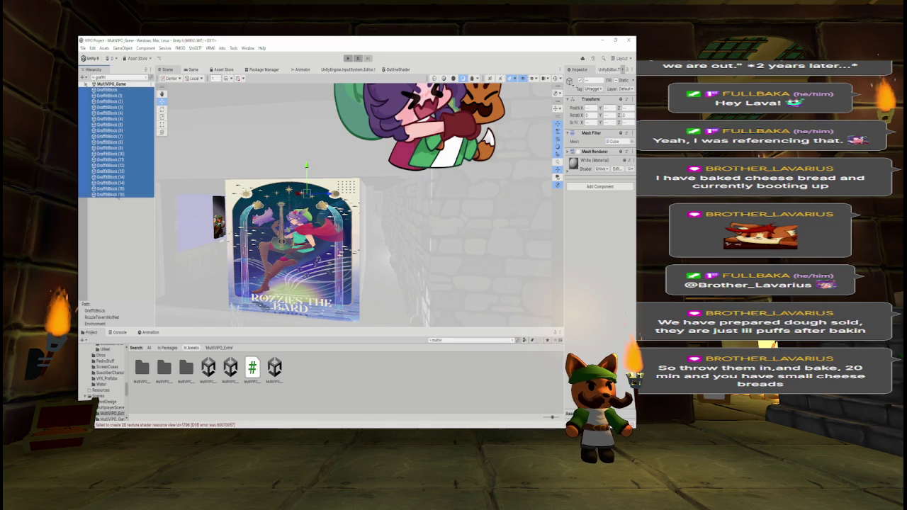
left_click(632, 152)
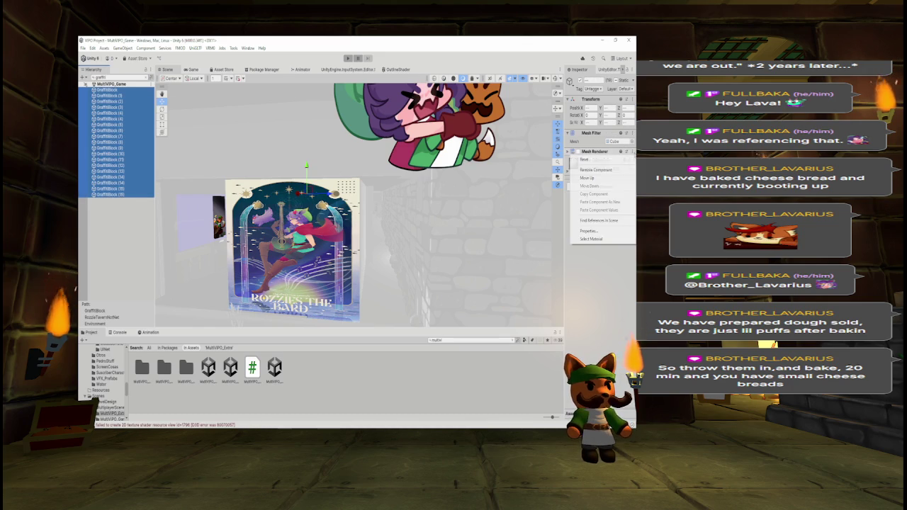
left_click(596, 170)
mouse_move(308, 187)
left_mouse_down()
mouse_move(245, 272)
mouse_move(370, 295)
mouse_move(400, 185)
mouse_move(298, 209)
left_mouse_up()
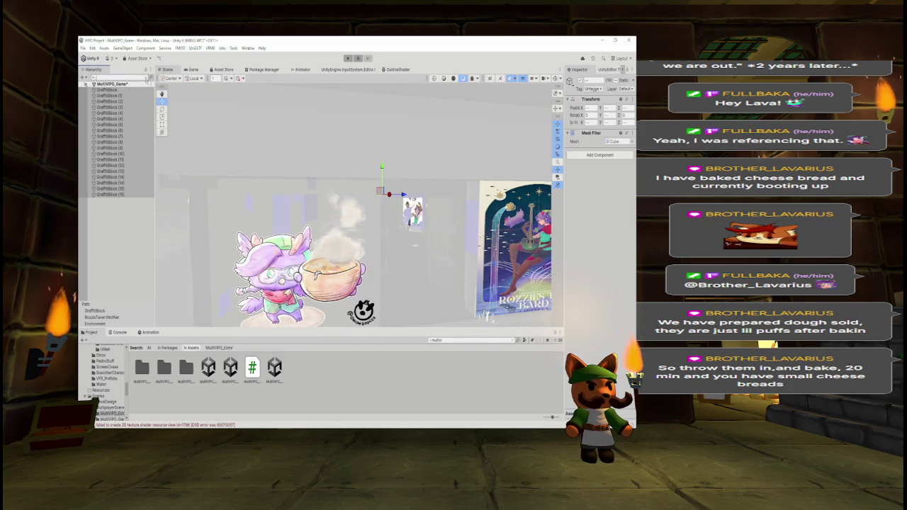
Clear the hierarchy filter and swing the view to the poster wall and chimney
left_click(146, 79)
key("f")
mouse_move(204, 105)
left_mouse_down()
mouse_move(178, 92)
mouse_move(501, 128)
mouse_move(271, 215)
left_mouse_up()
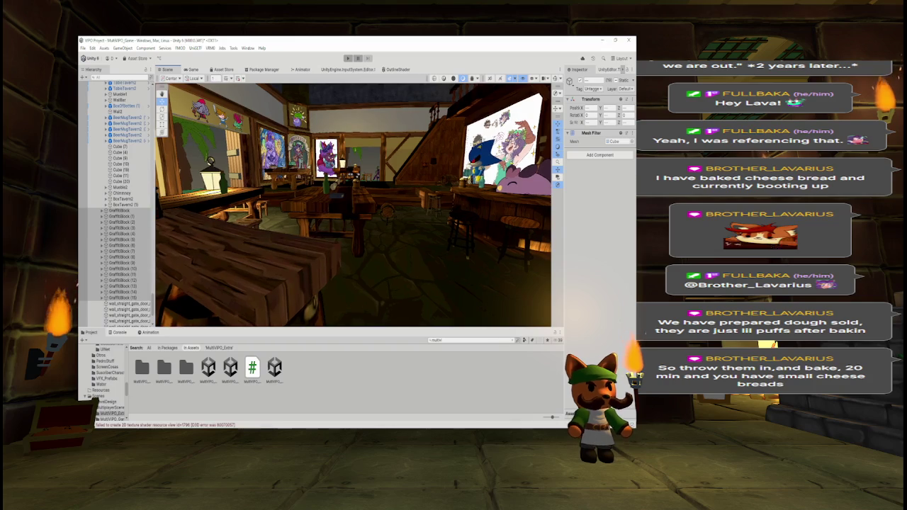
Delete Cube through Cube (3) under FloorTavern2, then filter the hierarchy with 't:meshr'
left_click(306, 220)
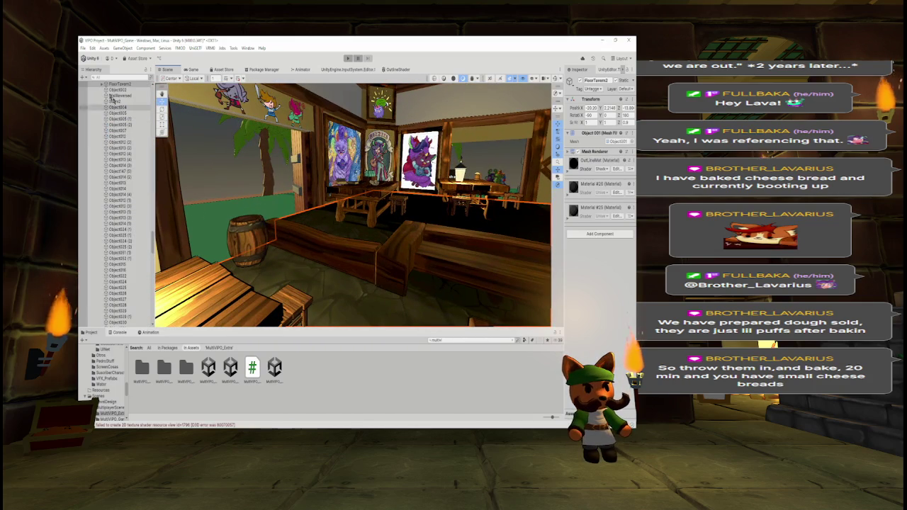
left_click(117, 90)
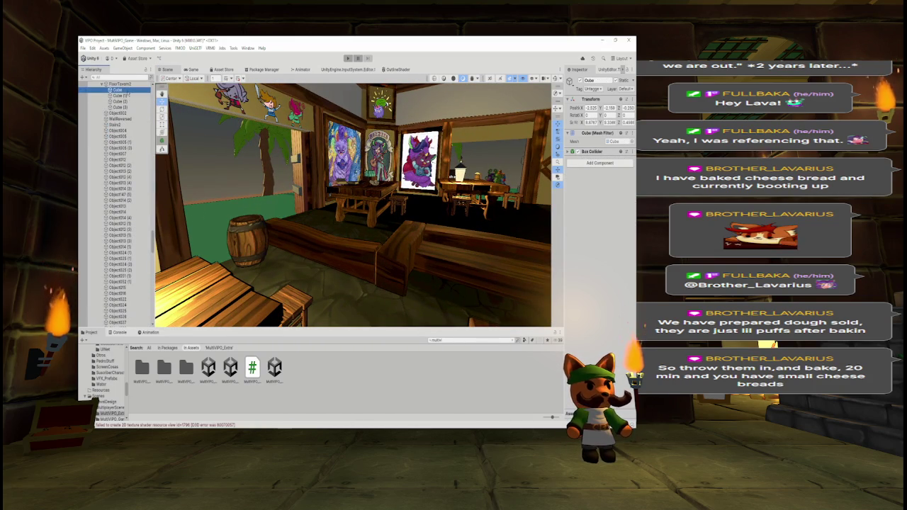
left_click(120, 96)
key("Down")
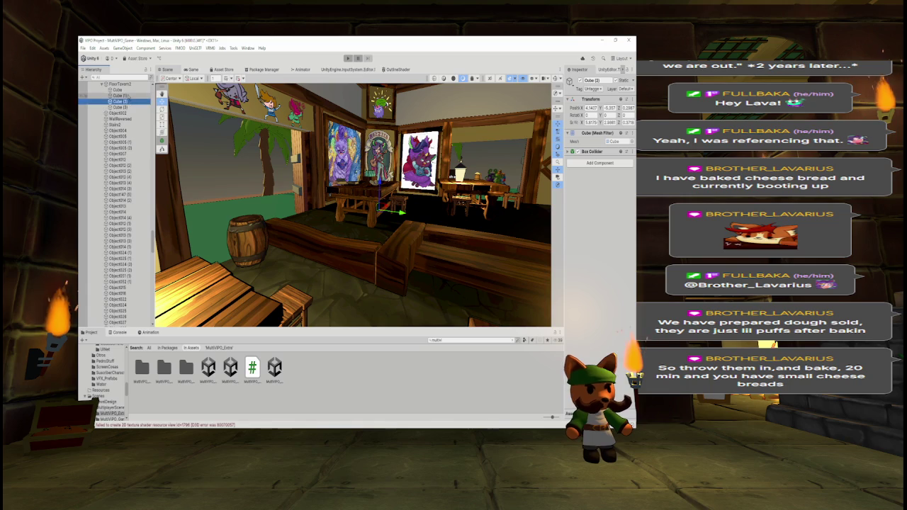
key("Down")
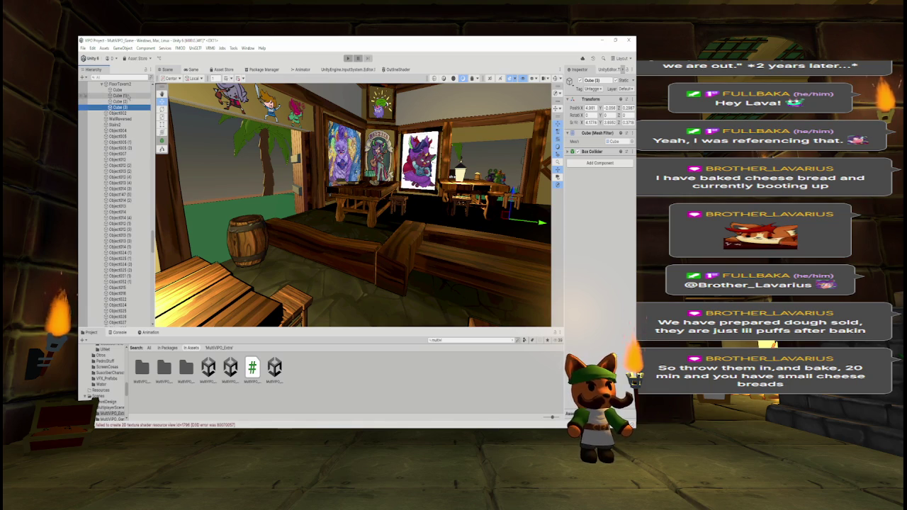
key("Delete")
key("Delete")
key("Delete")
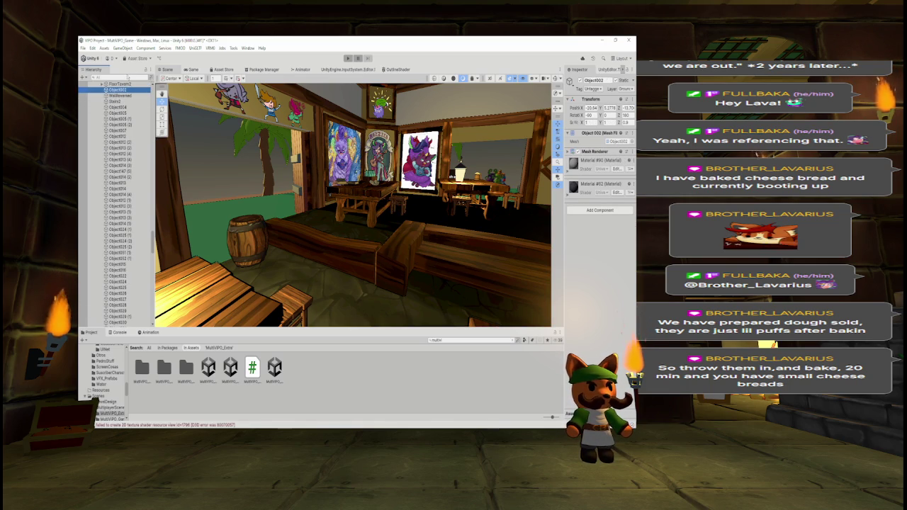
left_click(127, 78)
type("t:meshrendere")
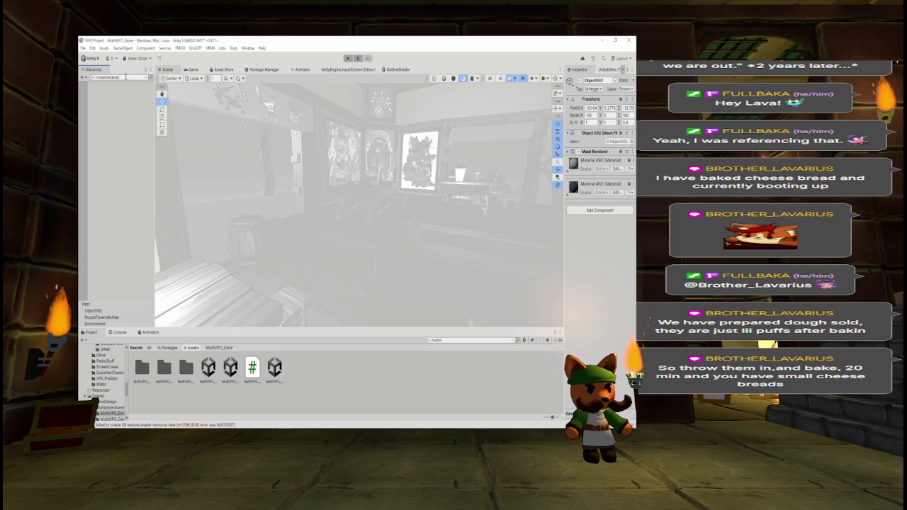
type("r")
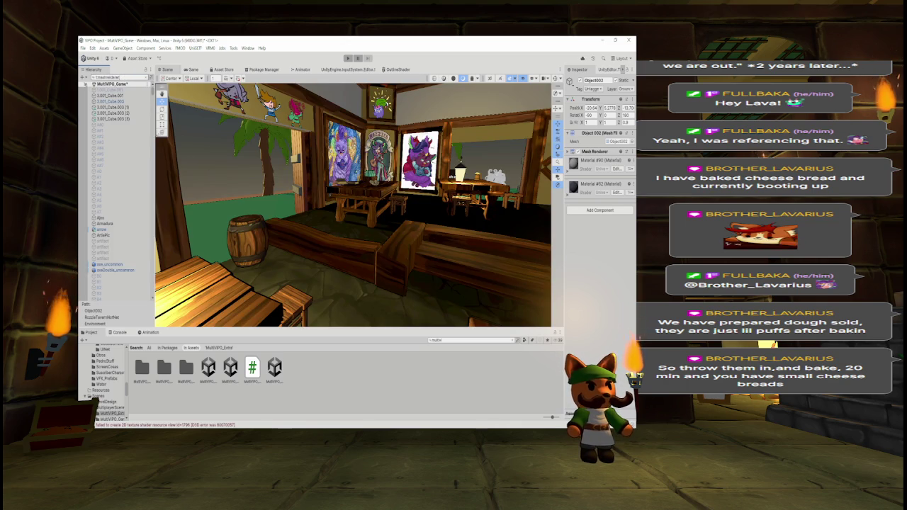
Frame and inspect 1.001_Cube.001, 3.001_Cube.001 and 3.001_Cube.003 against the tavern wall
left_click(106, 90)
key("f")
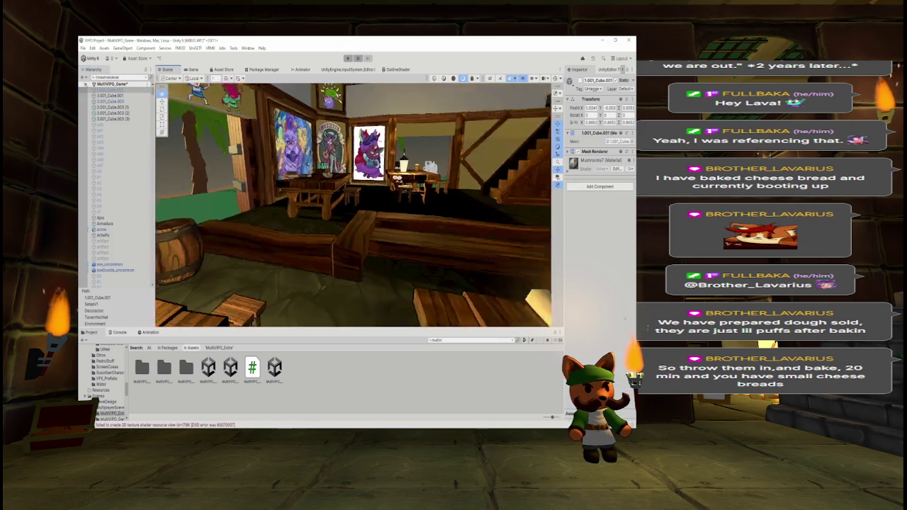
left_click_drag(462, 177, 418, 180)
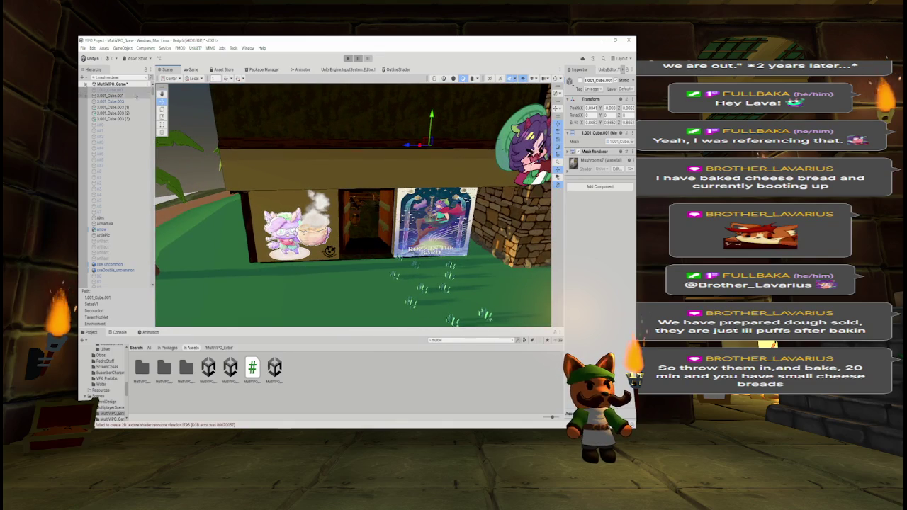
left_click(133, 96)
left_click_drag(415, 165, 446, 172)
left_click(135, 101)
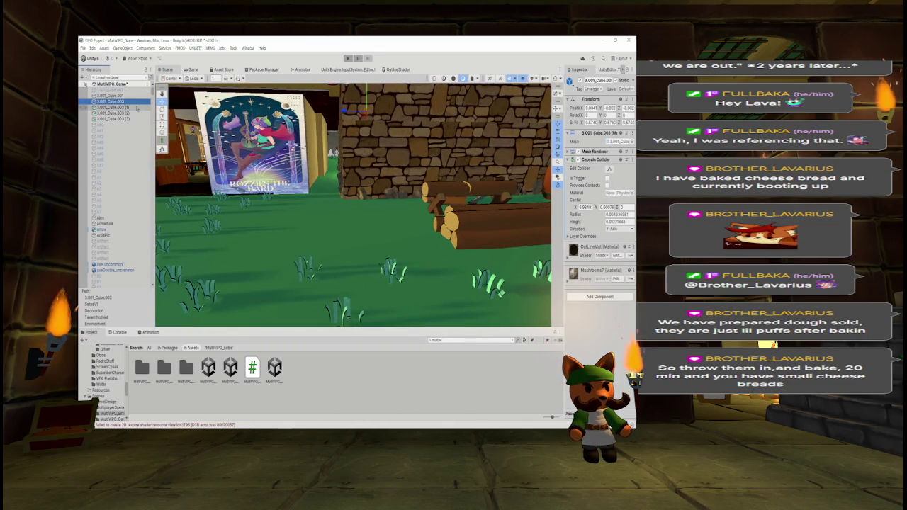
Step through the filtered props from Armadura, arrow and axe_uncommon down to barrelholdersides.002
key("Down")
key("Down")
key("Down")
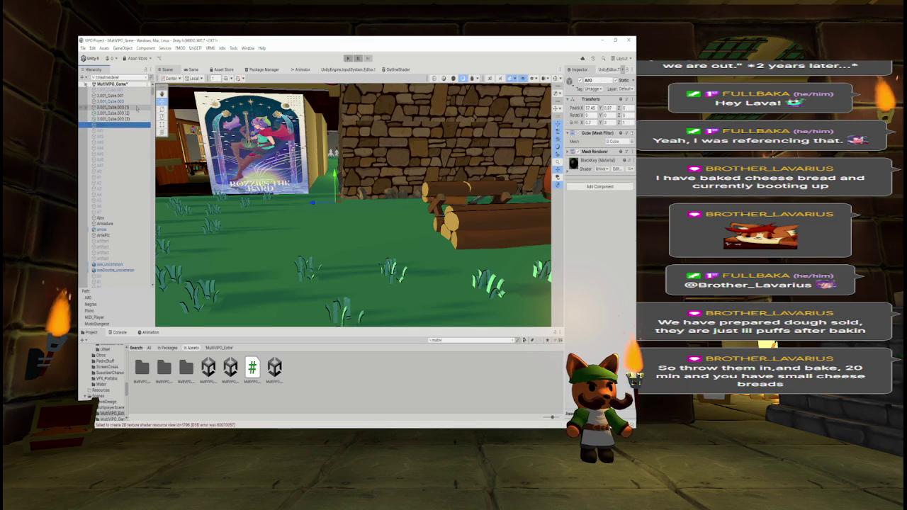
key("Down")
key("Down")
key("Down")
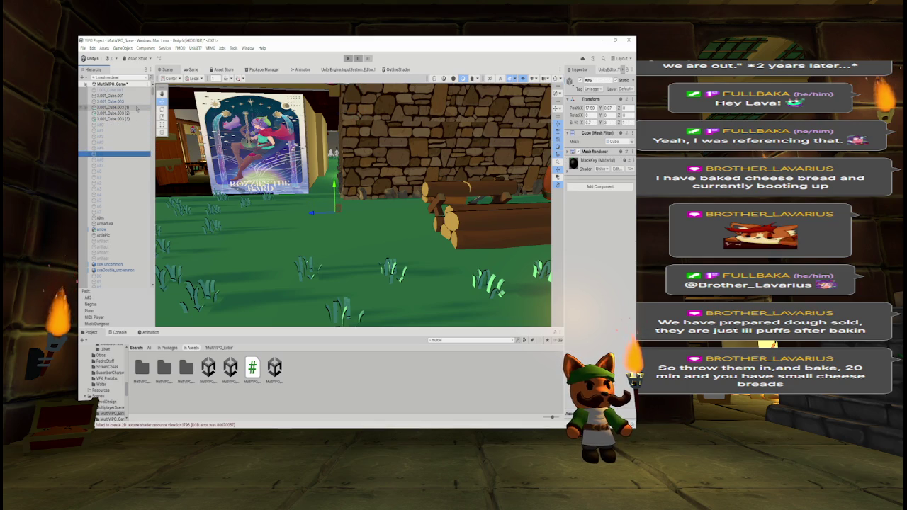
key("Down")
key("Down")
key("Down")
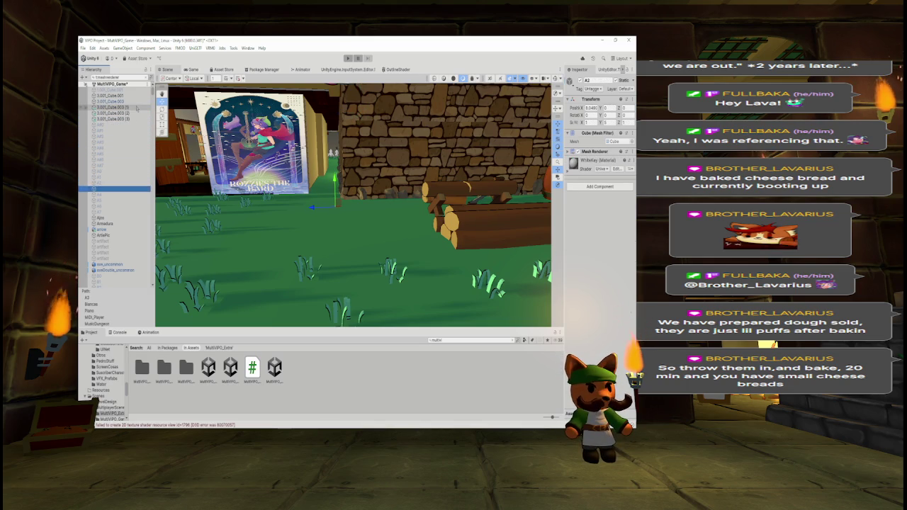
key("Down")
key("Down")
key("Down")
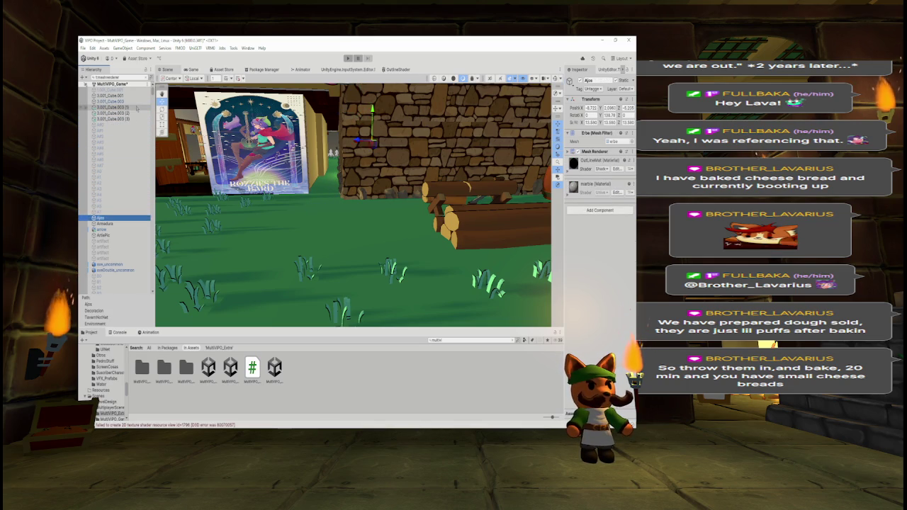
key("Down")
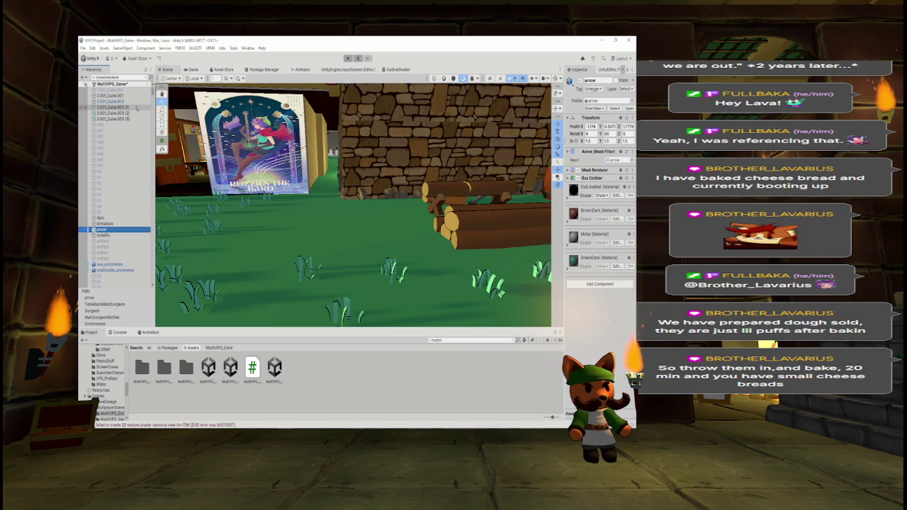
key("Down")
key("Down")
key("Down")
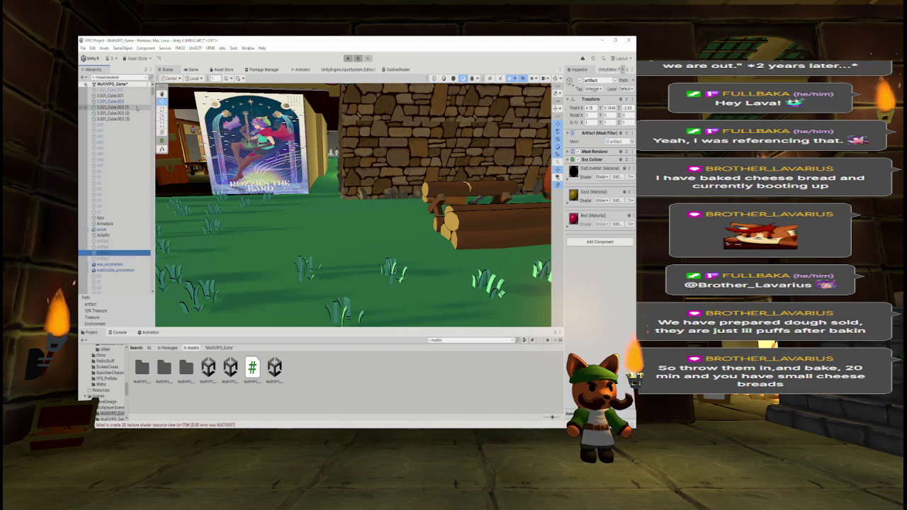
key("Down")
key("Down")
key("Down")
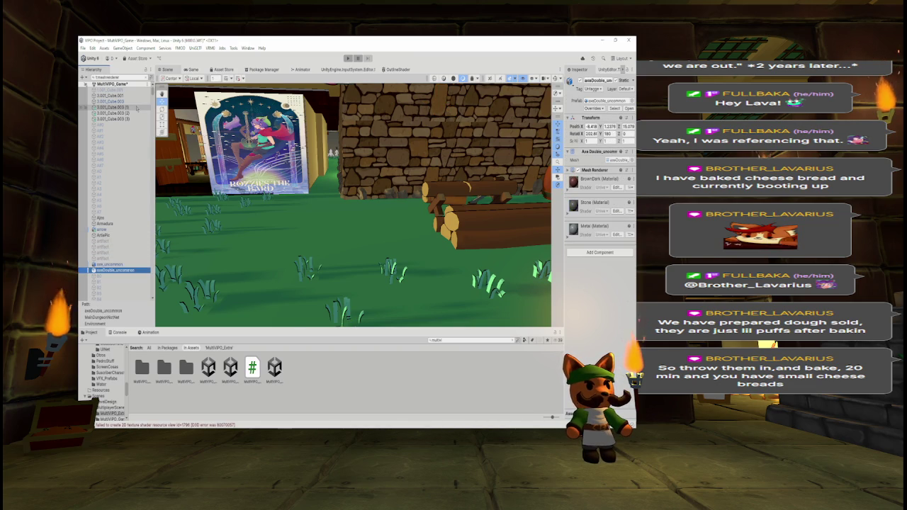
key("Down")
key("Down")
key("Down")
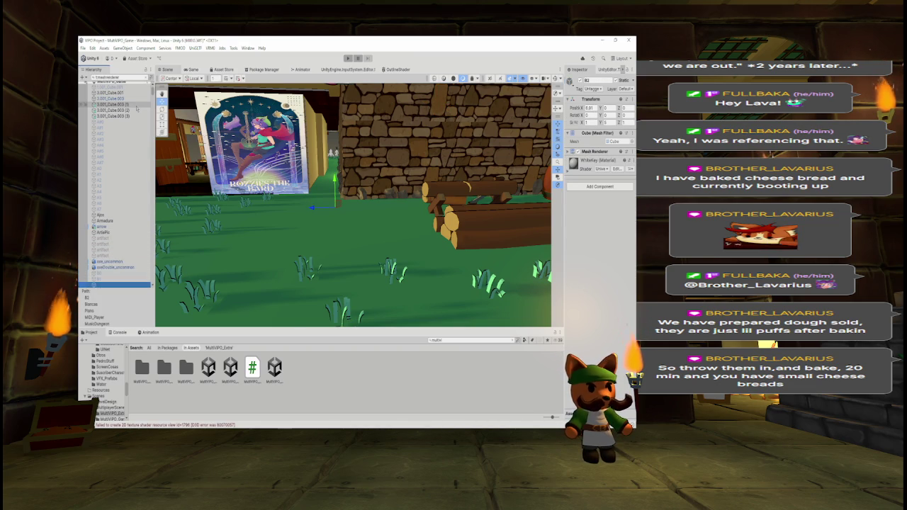
key("Down")
key("Down")
key("Down")
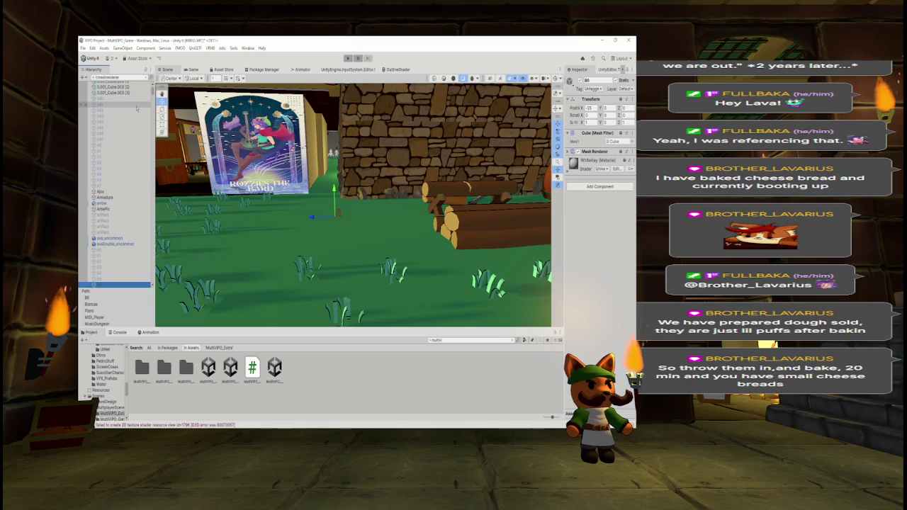
key("Down")
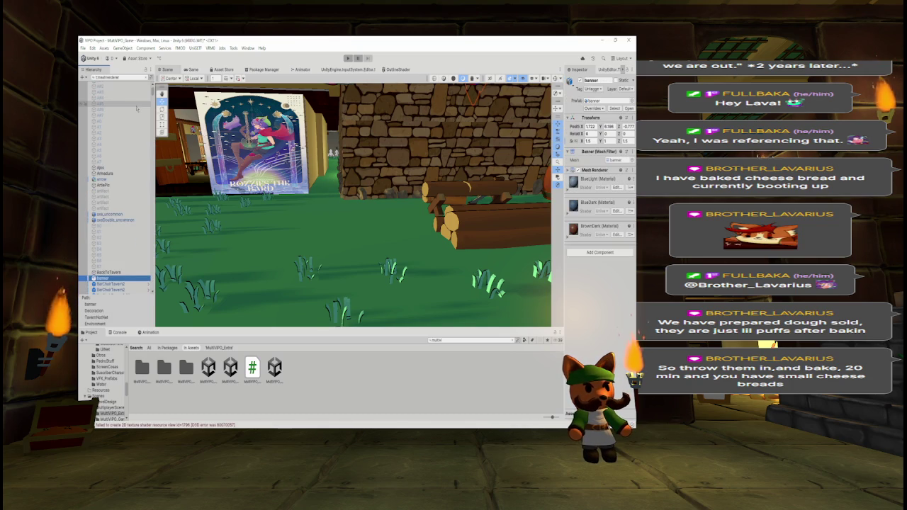
key("Down")
key("Down")
key("Down")
key("Down")
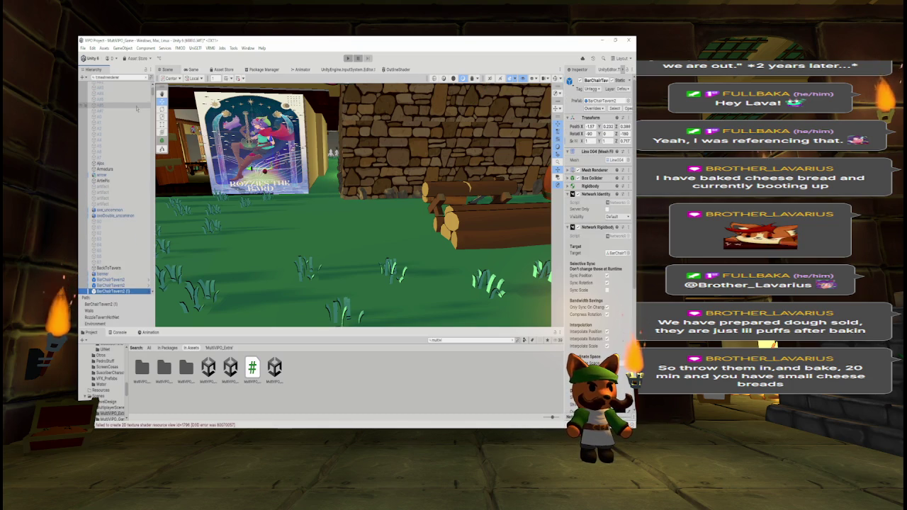
key("Down")
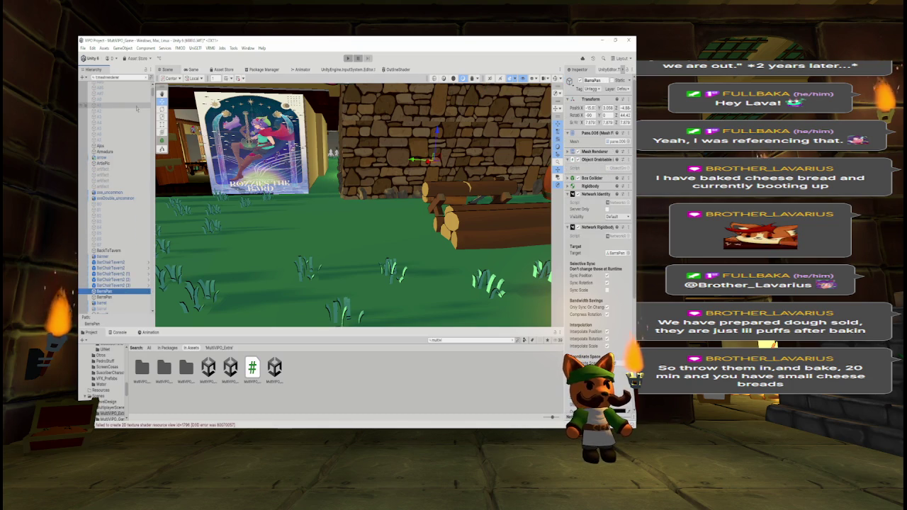
key("Down")
key("Down")
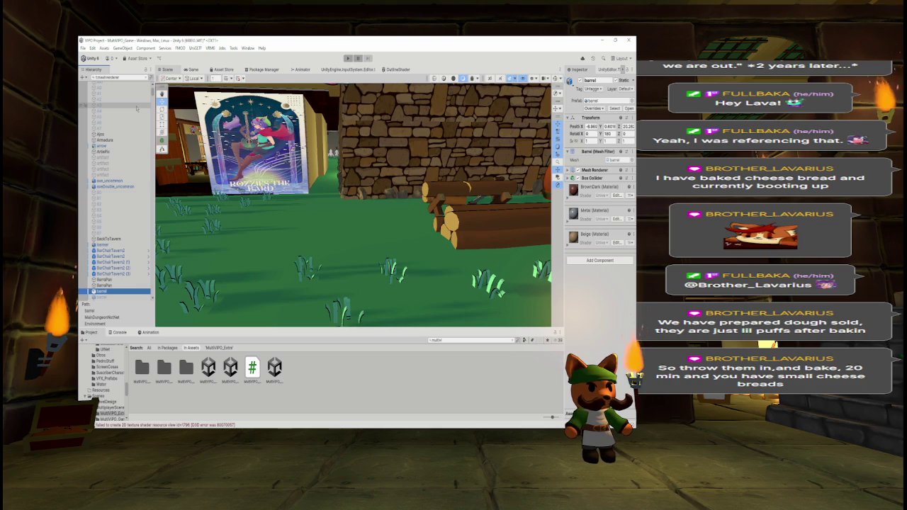
key("Down")
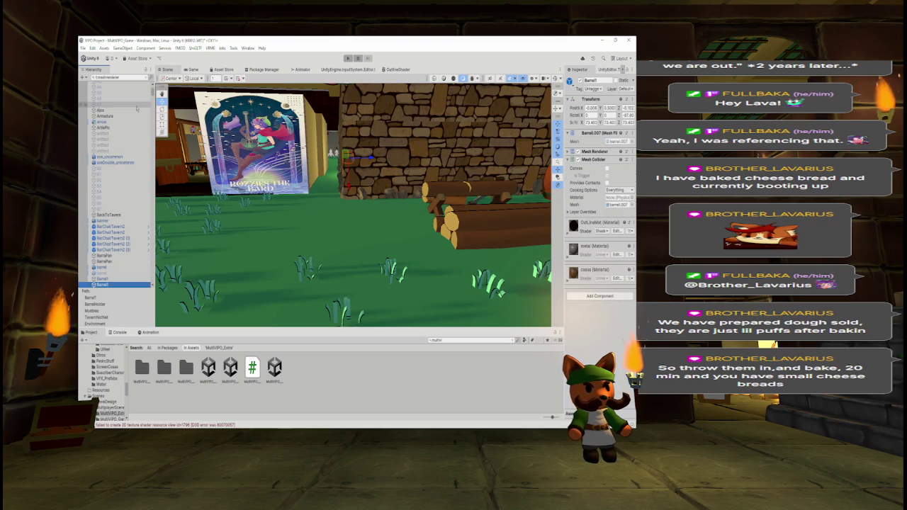
scroll(137, 108, "down", 5)
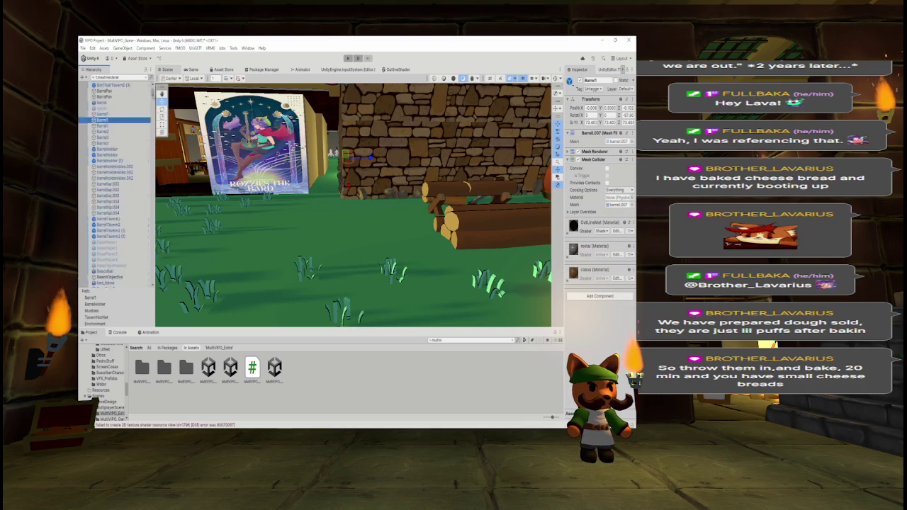
scroll(115, 184, "up", 3)
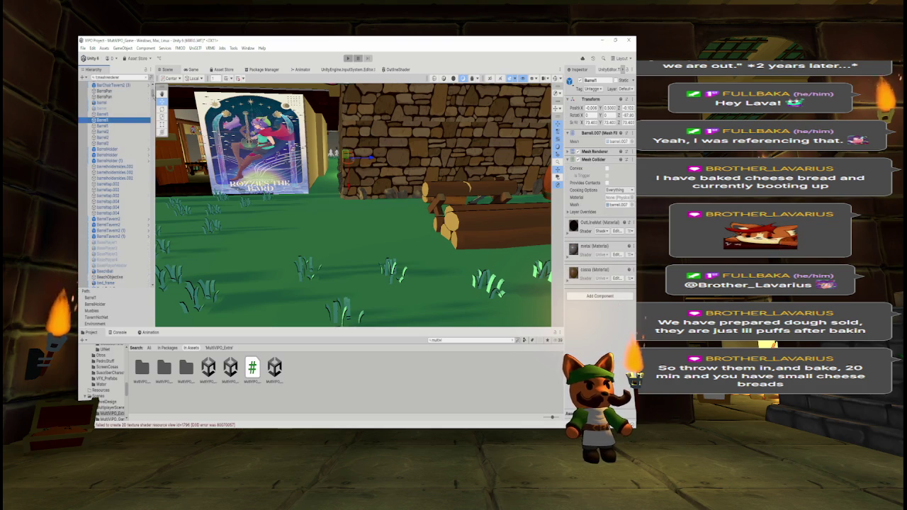
key("Down")
key("Down")
key("Down")
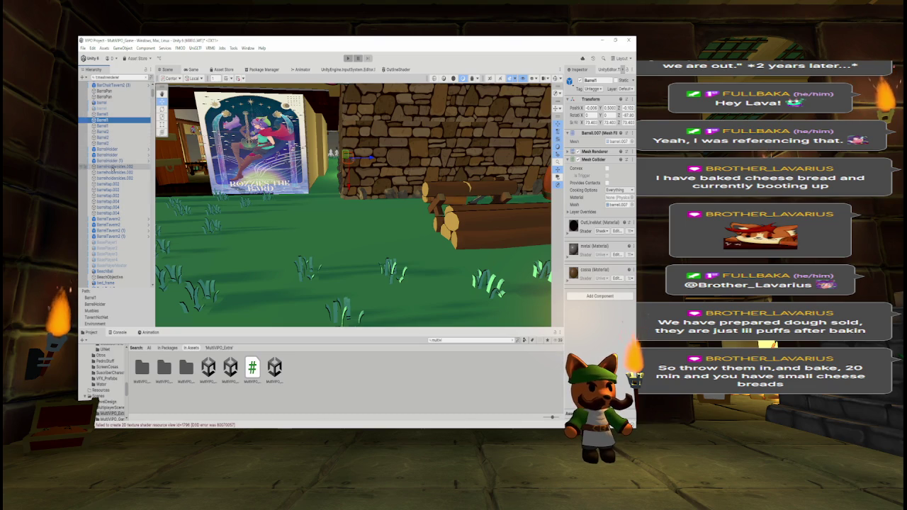
Fly into the tavern interior, then select and frame BeachObjective
key("w")
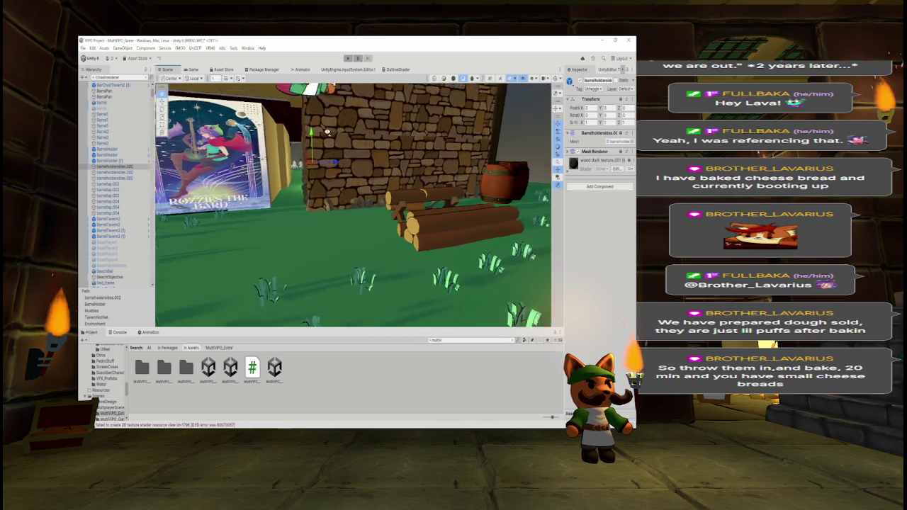
key("w")
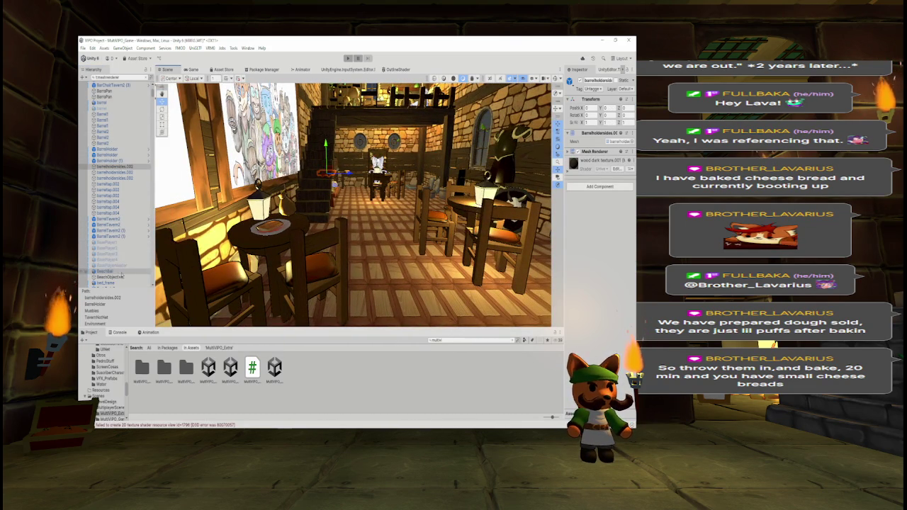
left_click(139, 276)
double_click(140, 276)
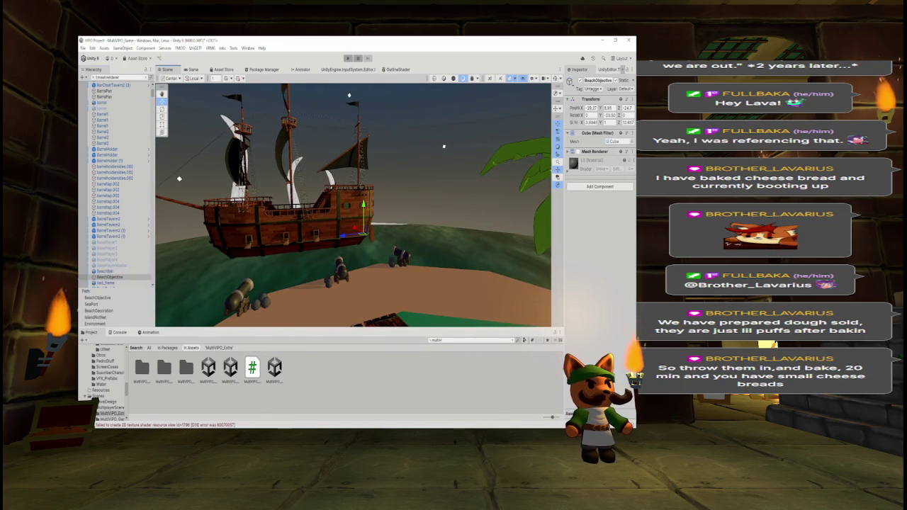
Remove the Mesh Renderer component from BeachObjective
right_click(611, 151)
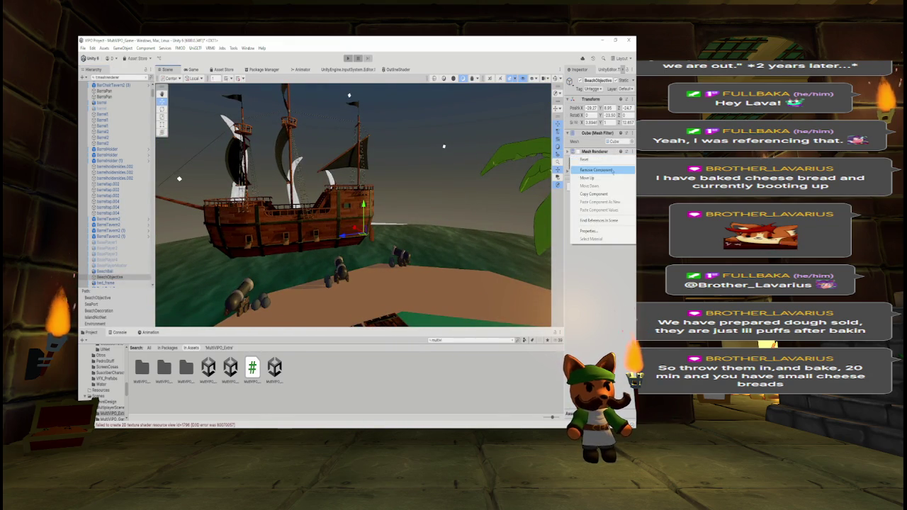
left_click(611, 169)
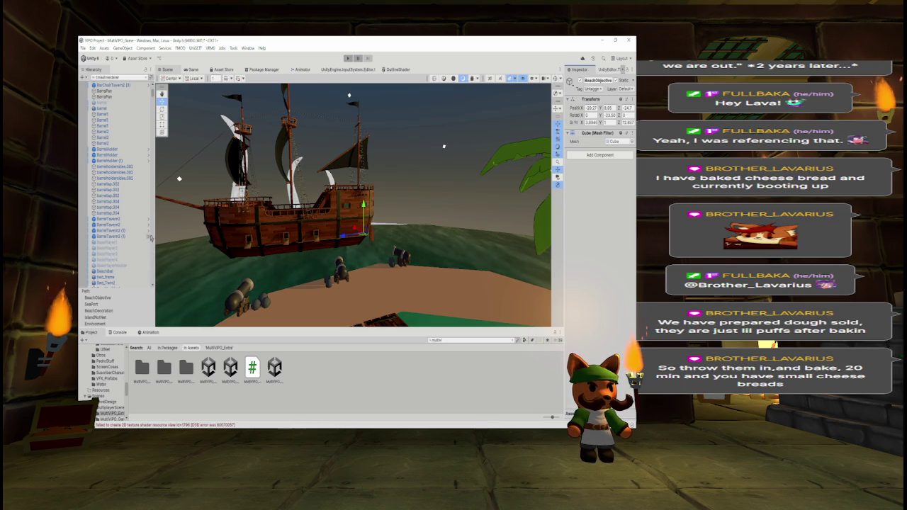
scroll(153, 284, "down", 7)
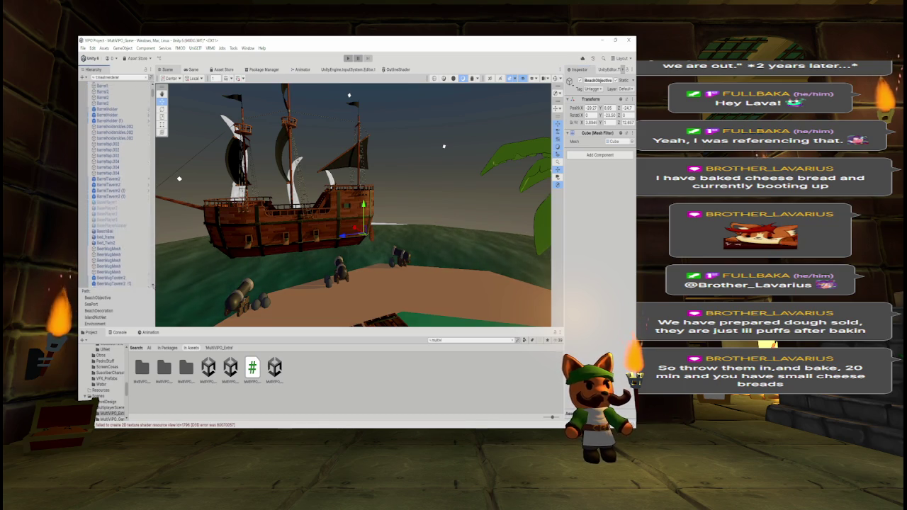
Inspect BeerMugMesh, BookMesh and the bookcaseWideFilled_broken prop, framing each in the view
left_click(109, 168)
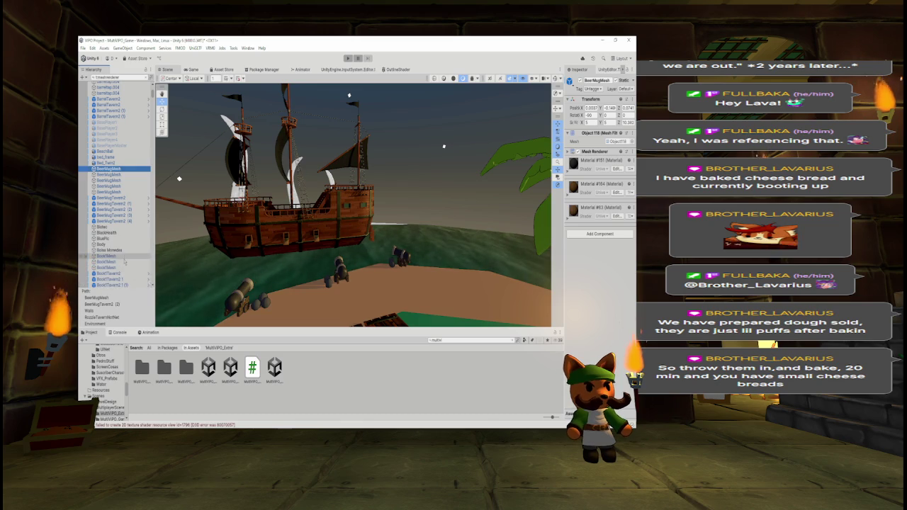
double_click(106, 256)
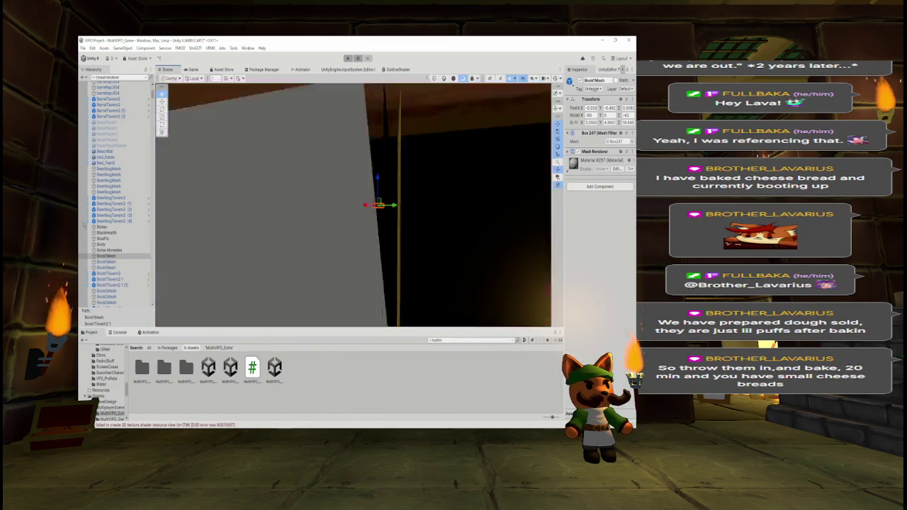
left_click_drag(320, 84, 334, 115)
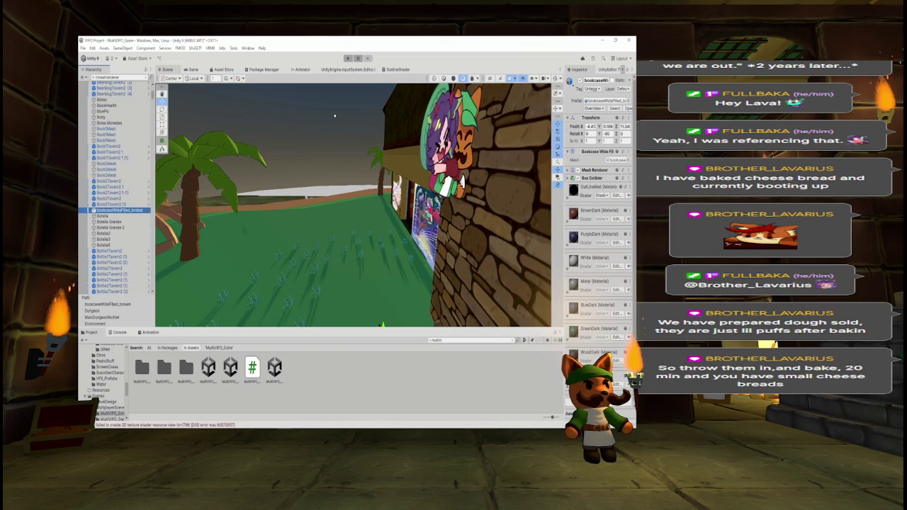
left_click_drag(334, 114, 307, 108)
key("f")
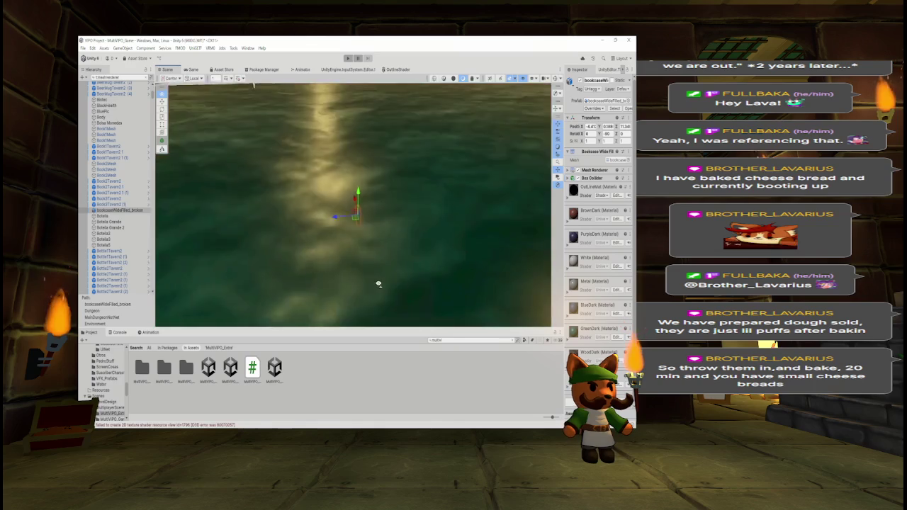
left_click_drag(379, 275, 234, 259)
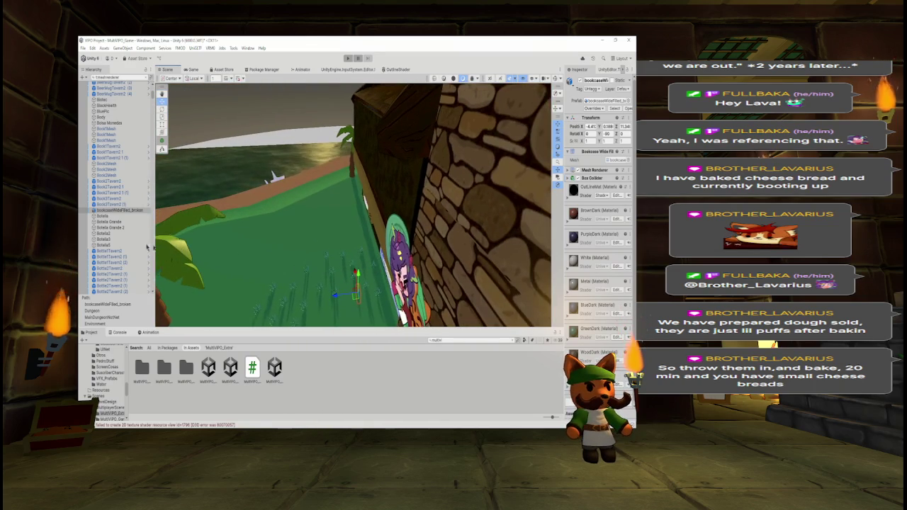
scroll(114, 187, "down", 10)
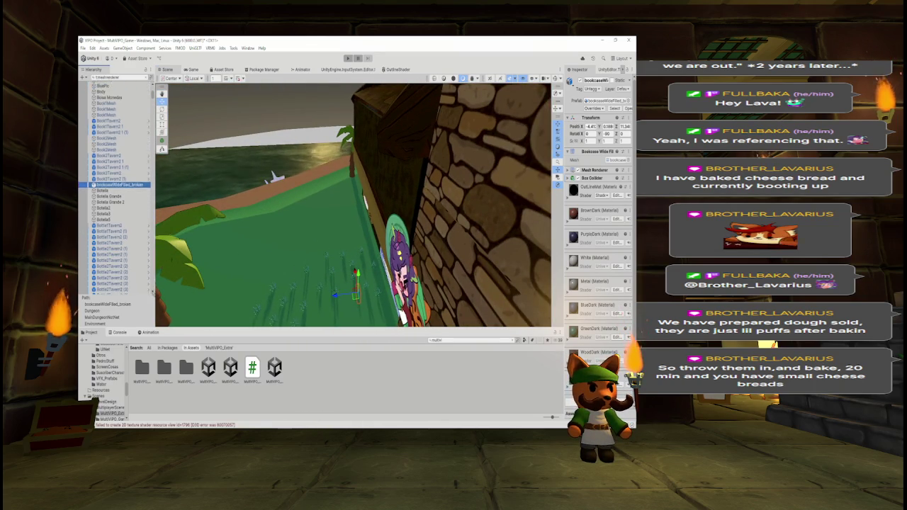
scroll(114, 213, "down", 1)
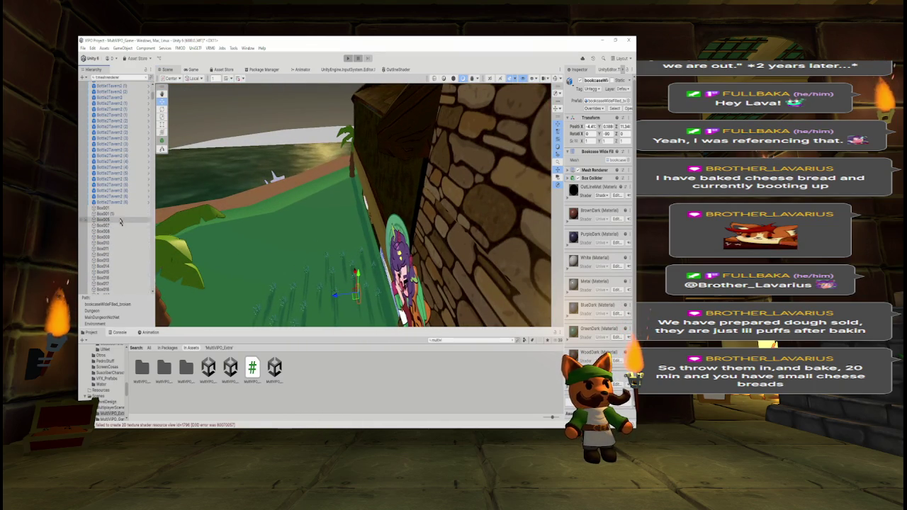
Step through Box001, Box038 and Box078 to Box082, then clear the search to reveal Box062
left_click(103, 208)
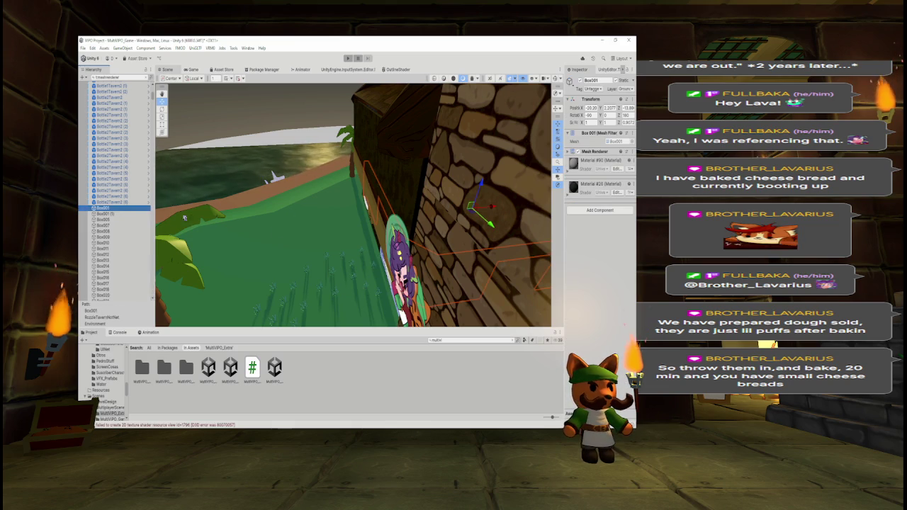
left_click(107, 213)
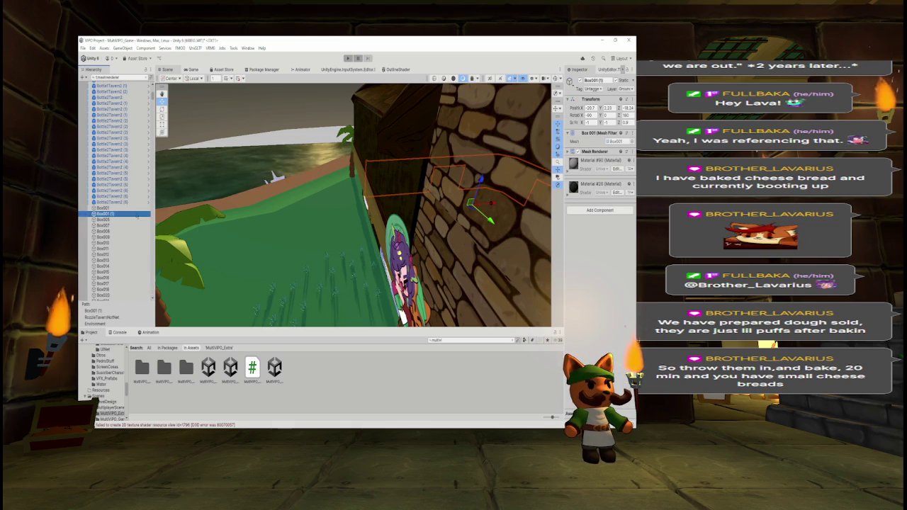
key("Down")
key("Down")
key("Down")
key("Down")
key("Down")
key("Down")
key("Down")
key("Down")
key("Down")
key("Down")
key("Down")
key("Down")
key("Down")
key("Down")
key("Down")
key("Down")
key("Down")
key("Down")
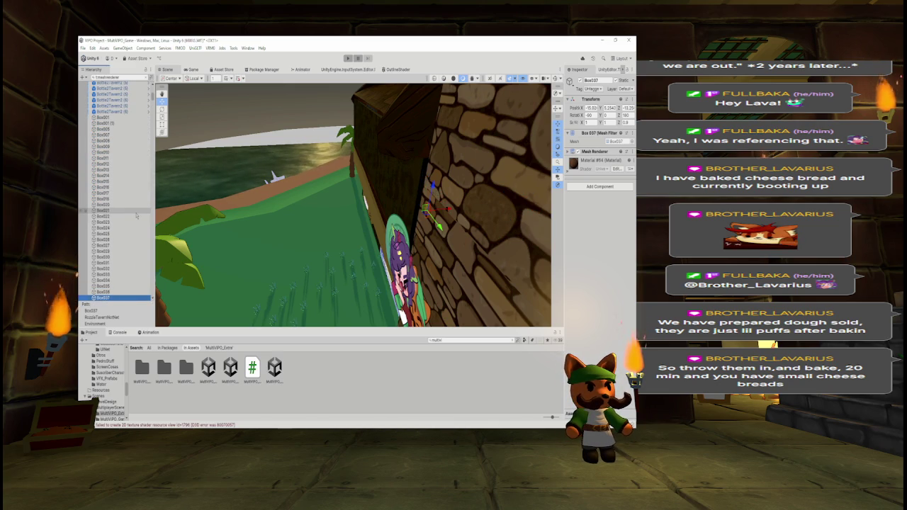
key("Down")
key("Down")
key("Down")
key("Down")
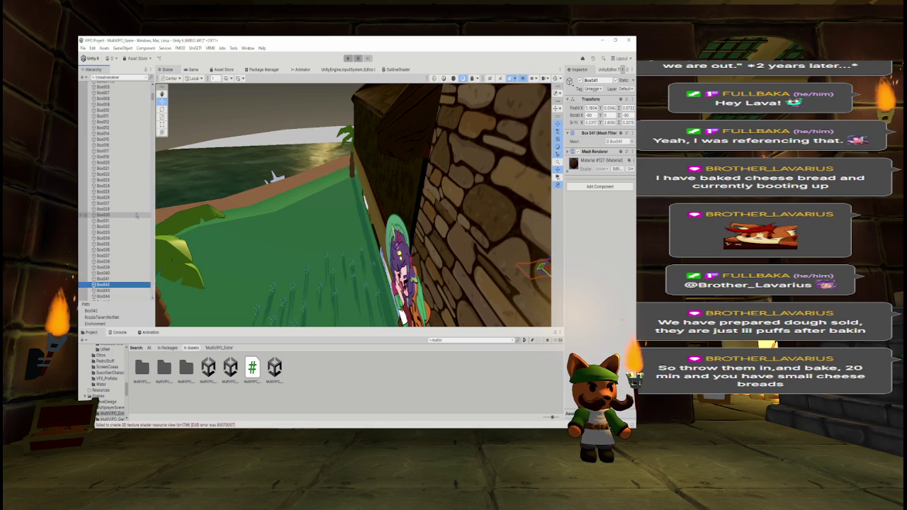
key("Down")
key("Down")
key("Down")
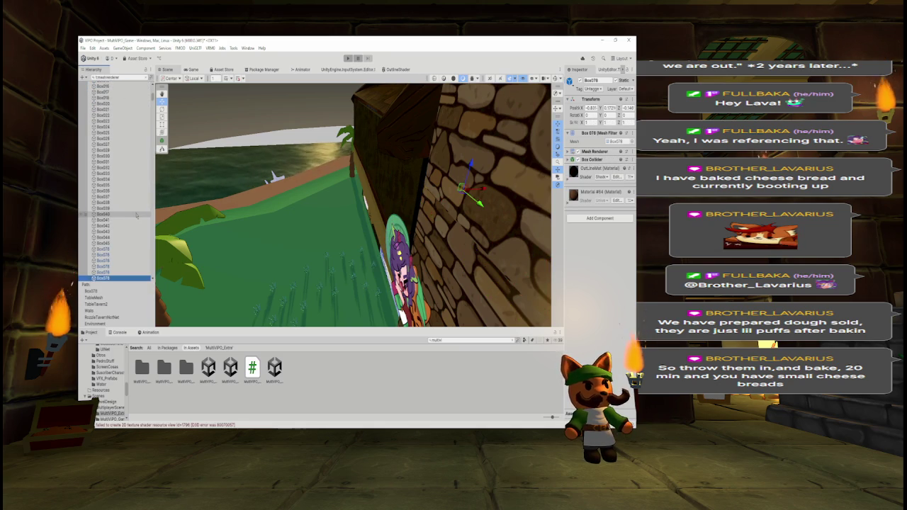
key("Down")
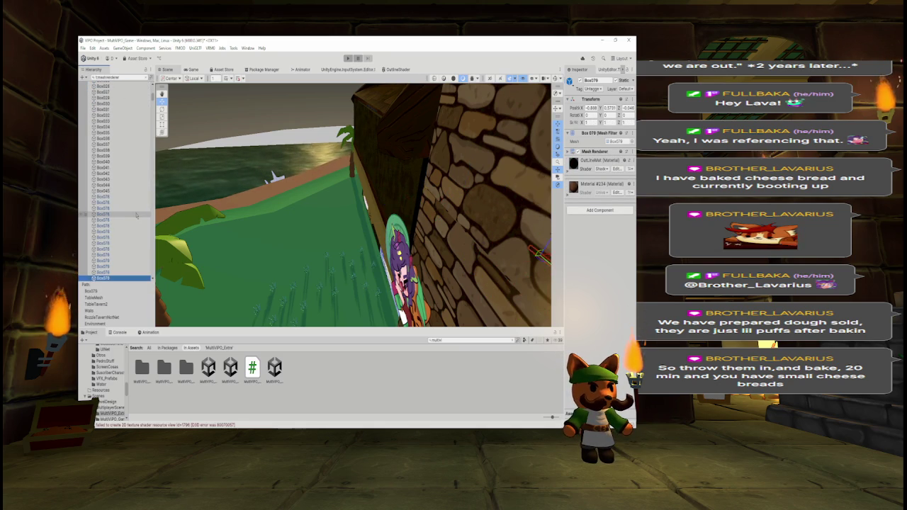
key("Down")
key("Down")
key("Down")
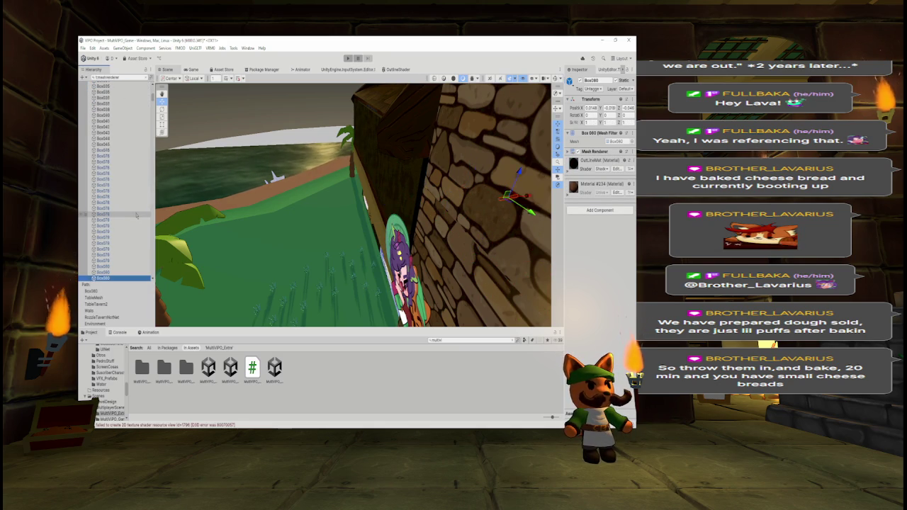
key("Down")
key("Down")
key("Down")
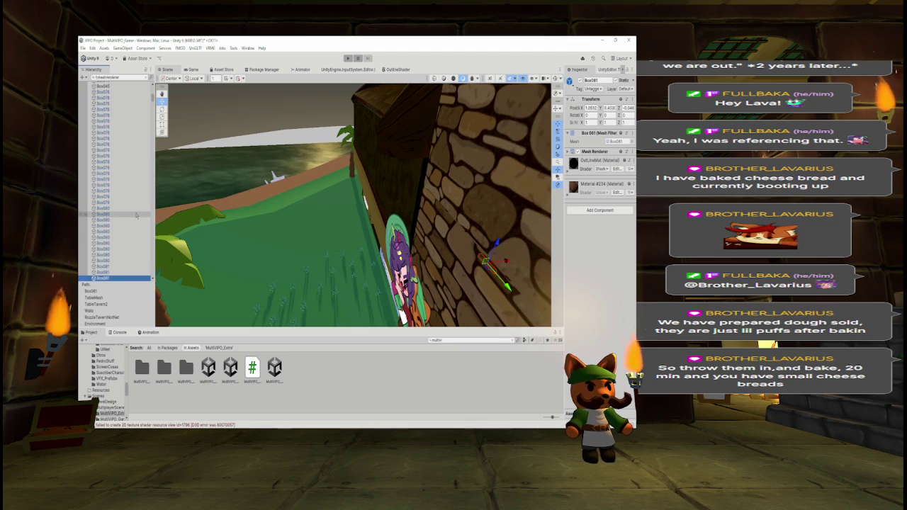
key("Down")
key("Down")
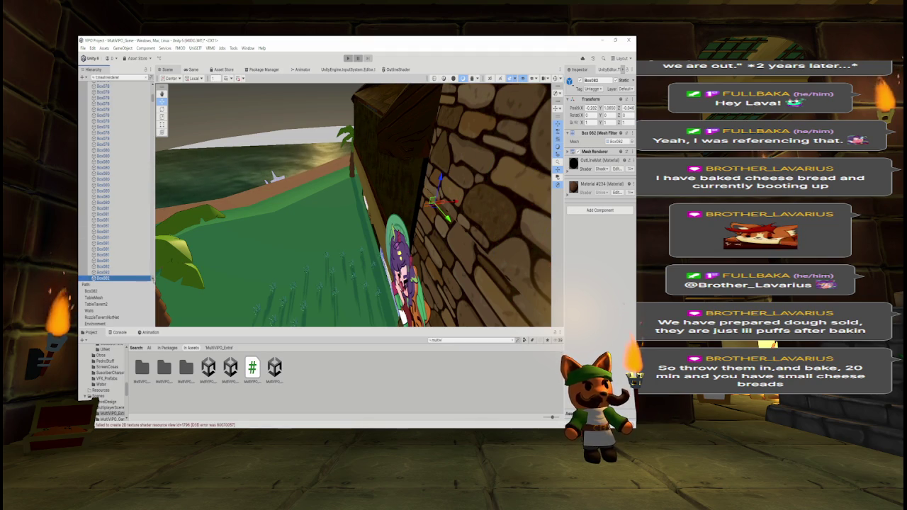
key("Down")
key("Down")
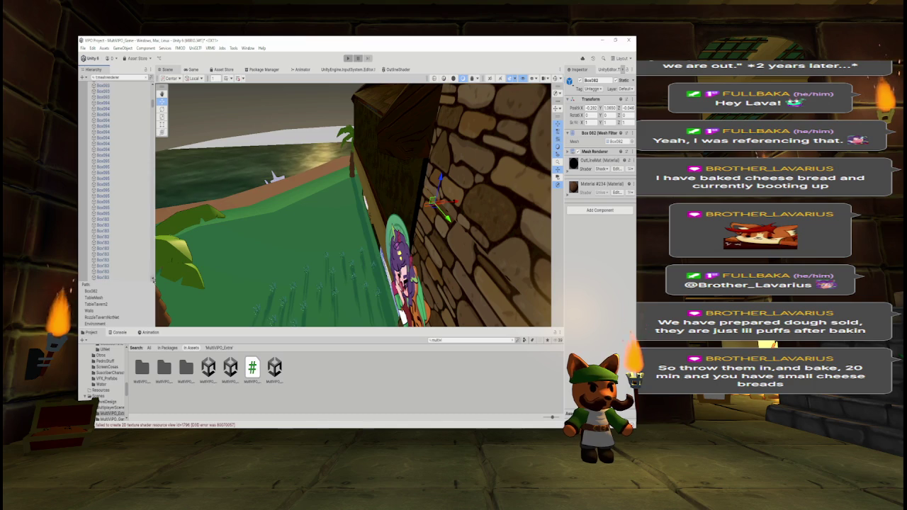
key("Escape")
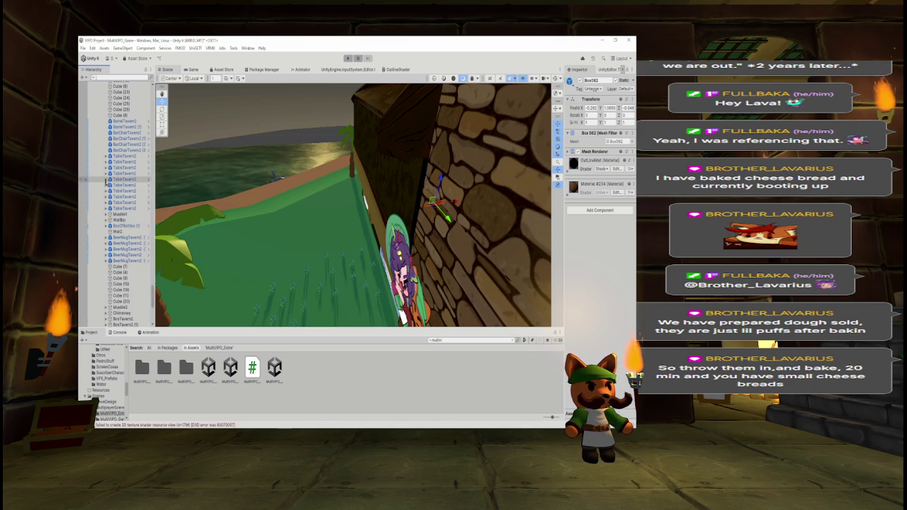
left_click_drag(153, 290, 154, 99)
Collapse Taberna Edificio, RozzleTavernNotNet and TavernNotNet, then select the MultiVIPO_Menu scene asset
scroll(86, 219, "down", 10)
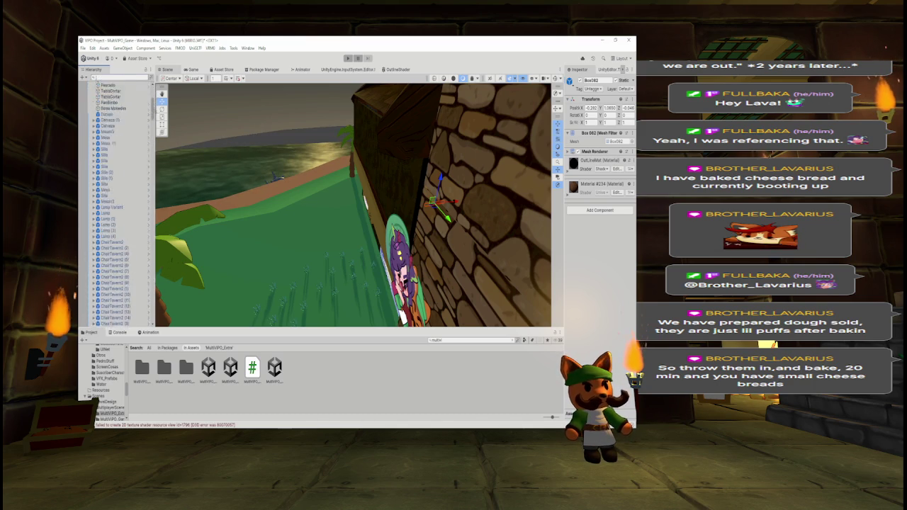
scroll(86, 219, "down", 2)
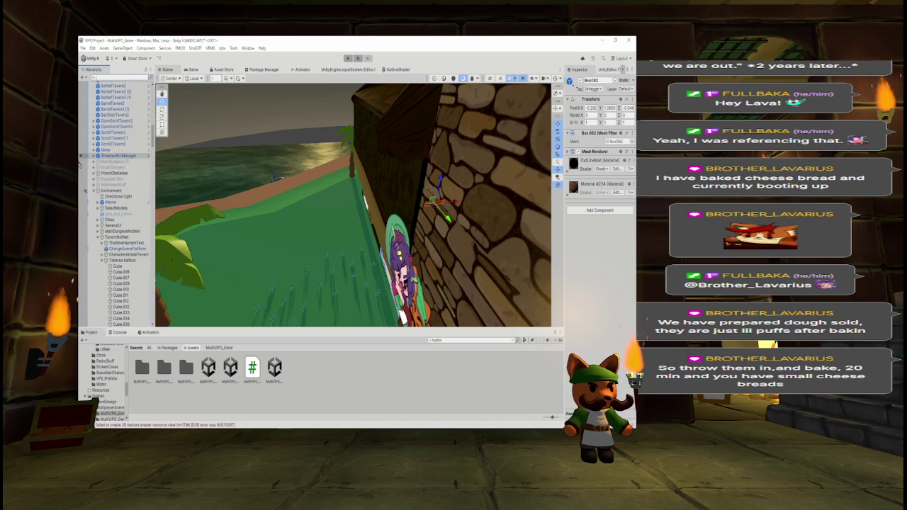
left_click(102, 260)
left_click(98, 283)
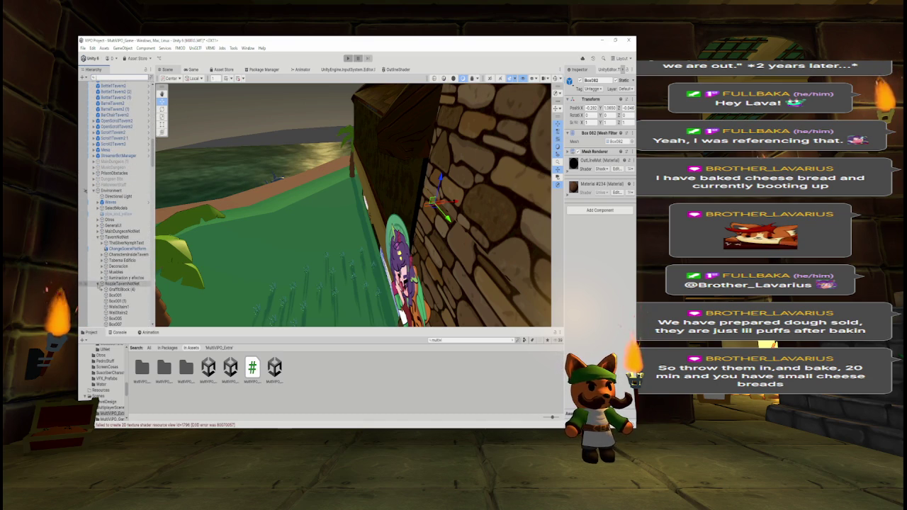
left_click(98, 283)
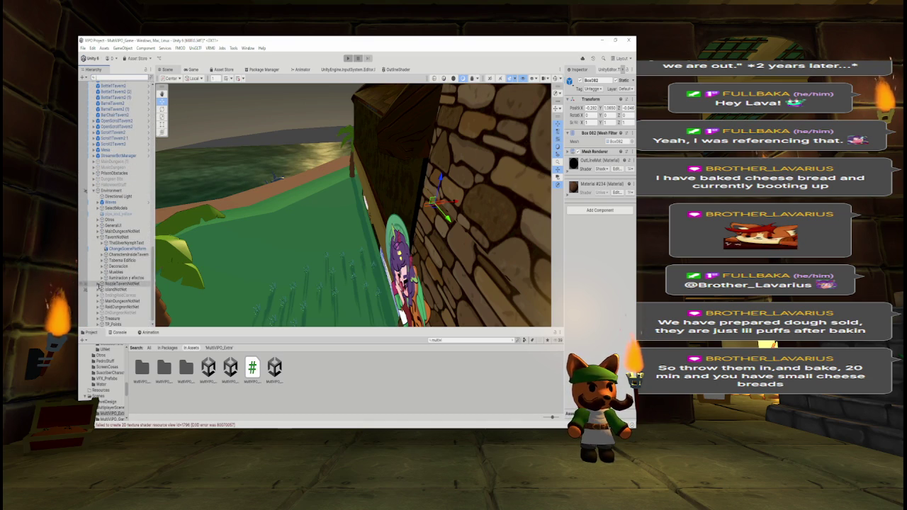
left_click(99, 237)
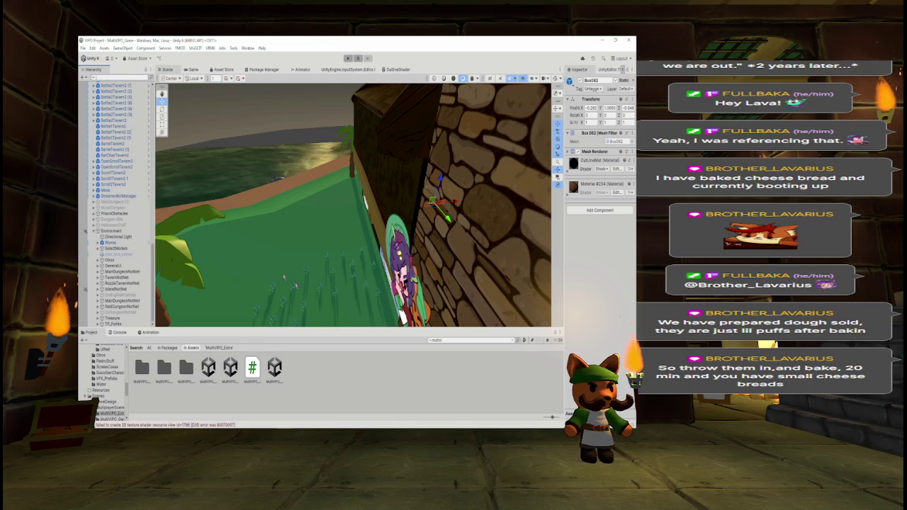
double_click(274, 367)
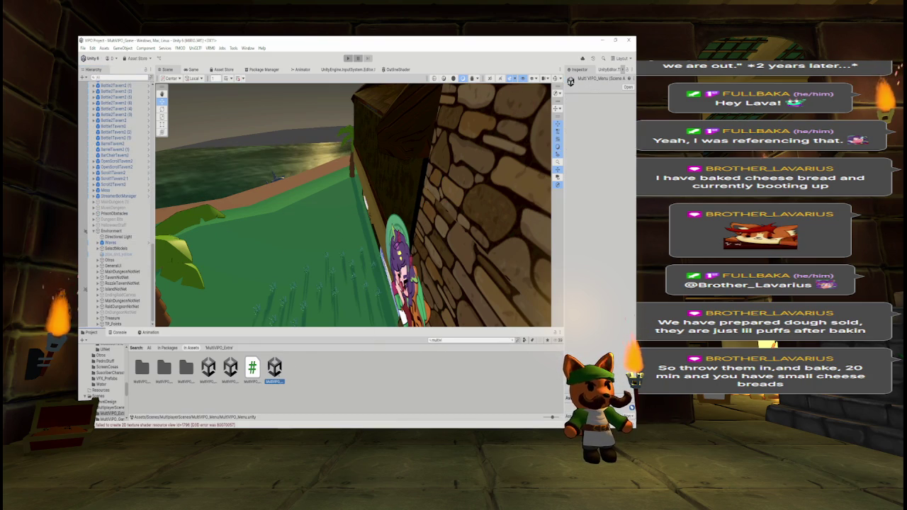
Play from the menu scene, Ready Up and Start Game, then return to the Scene view
left_click(347, 59)
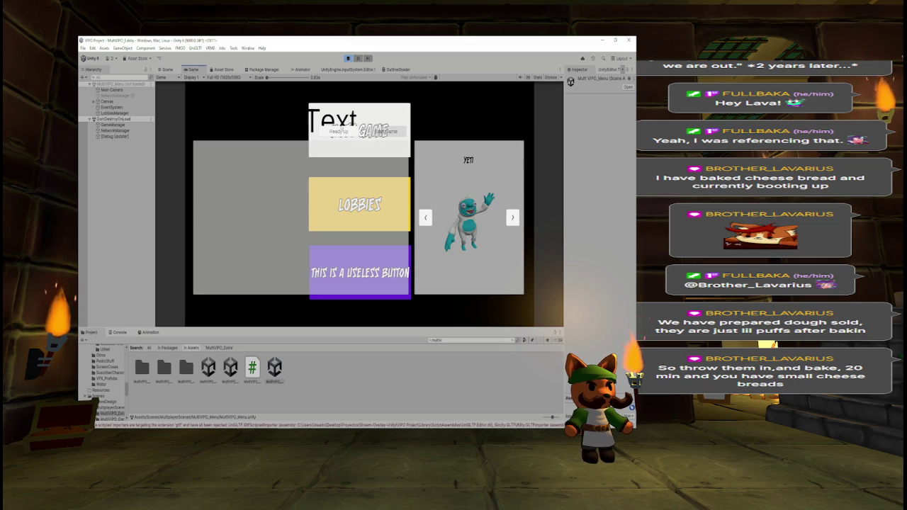
left_click(338, 131)
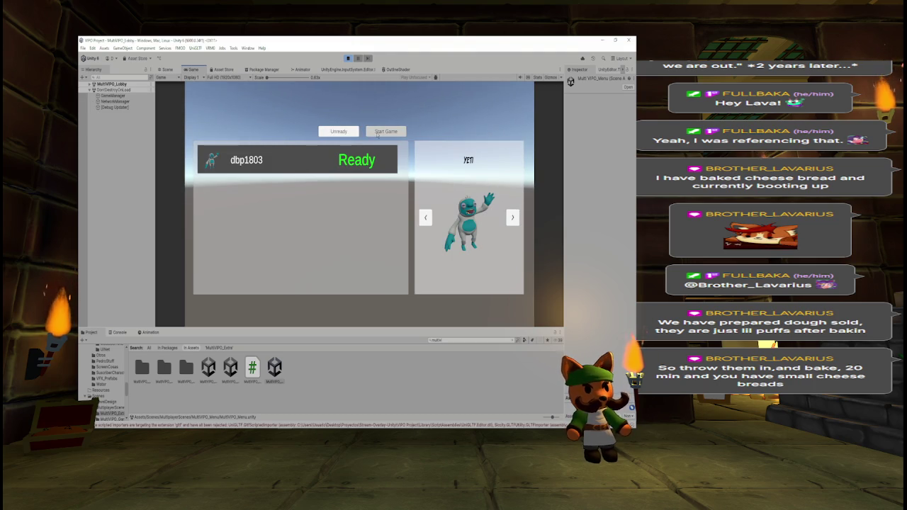
left_click(379, 133)
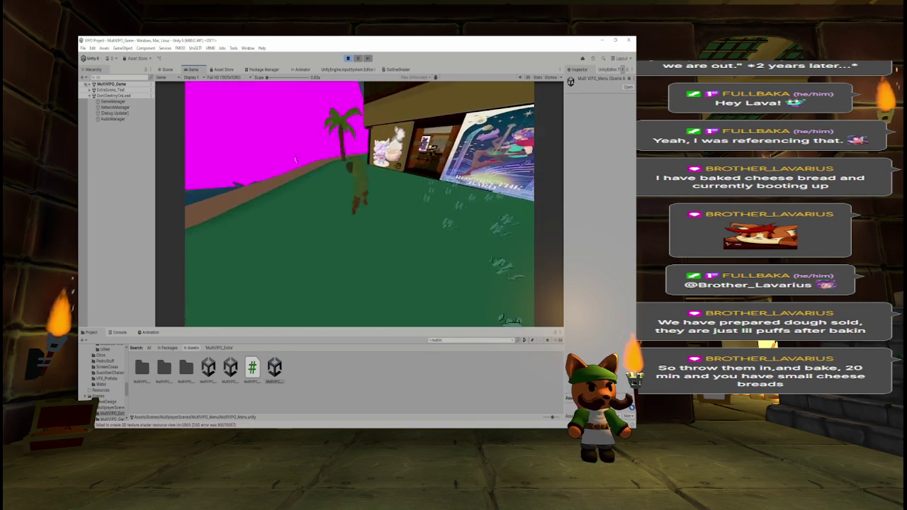
left_click(168, 70)
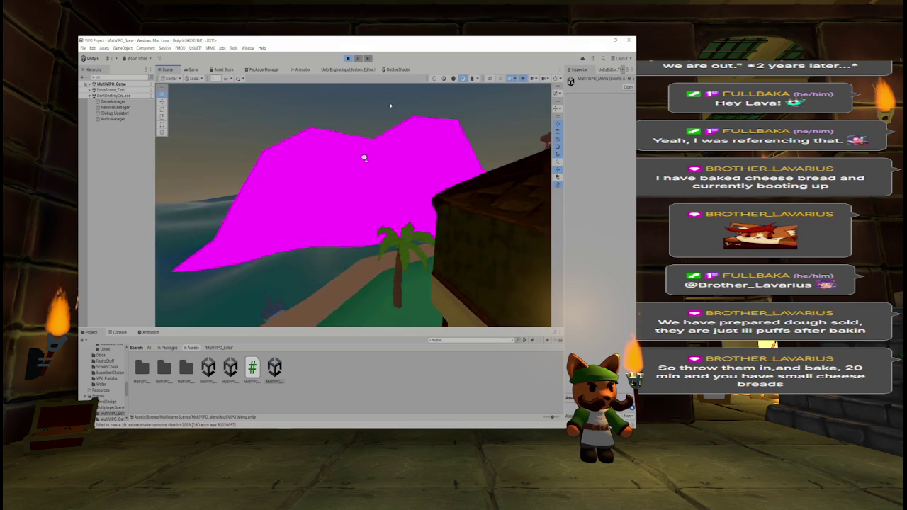
Select the magenta patch-sand (2) mesh and switch to the Notepad to-do notes
left_click(241, 219)
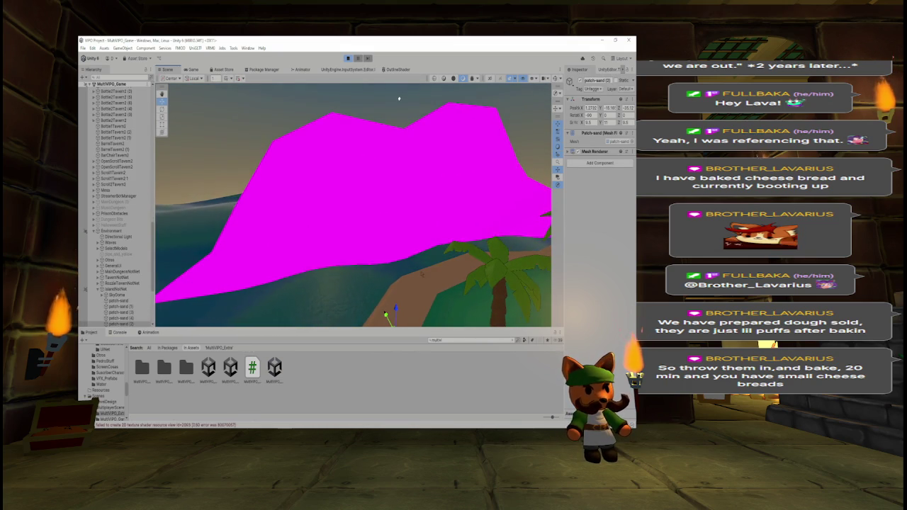
key("alt+Tab")
left_click(408, 170)
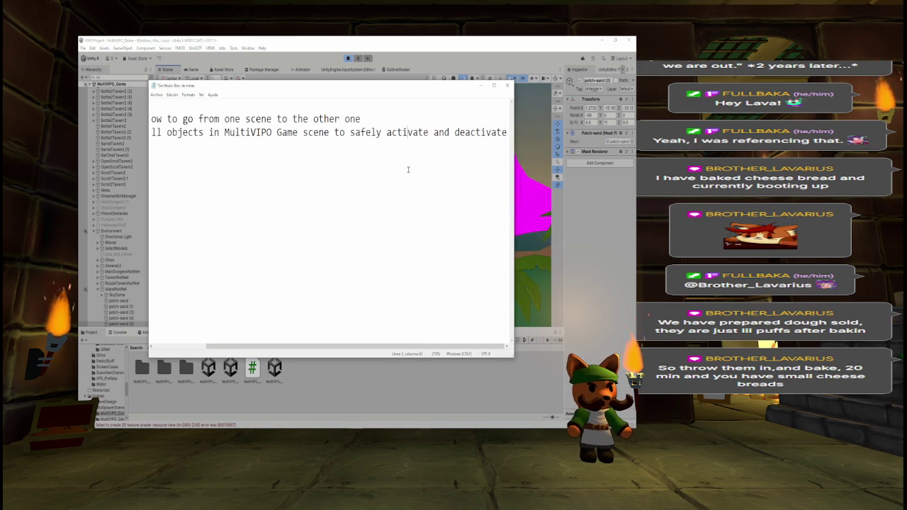
Add 'Patch-sand in IslandNotNet' as a new to-do line and return to Unity
key("Return")
key("Return")
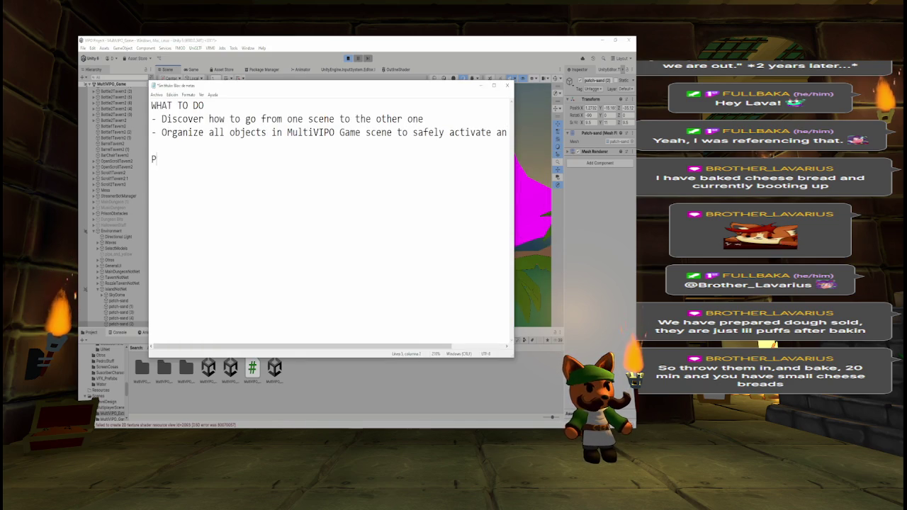
type("Patch")
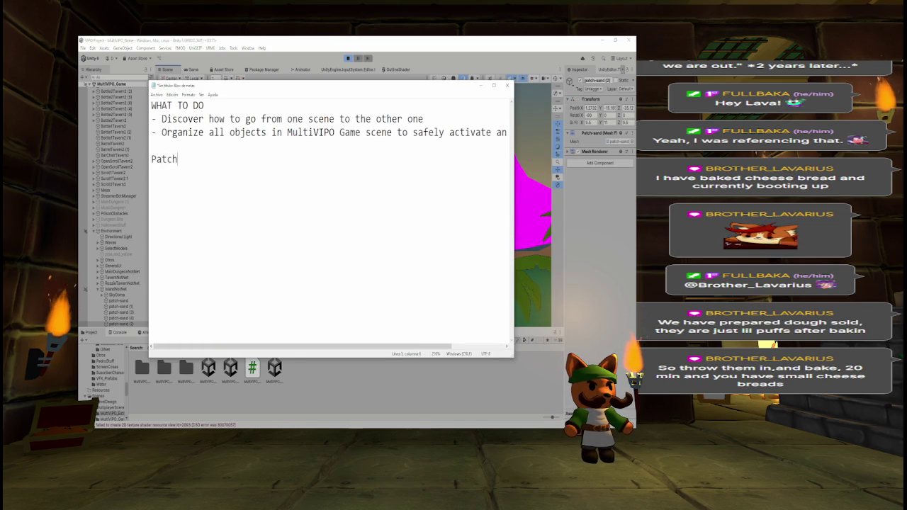
type("-sand in I")
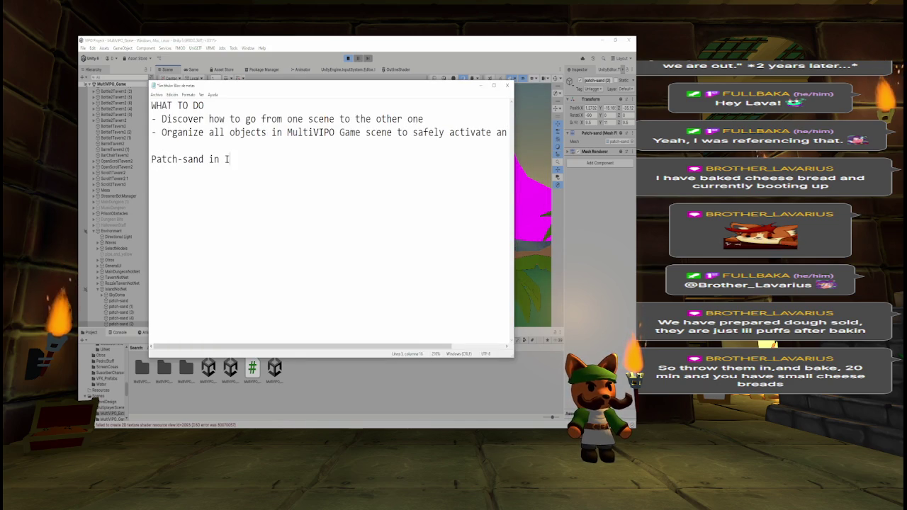
type("slandNotNet")
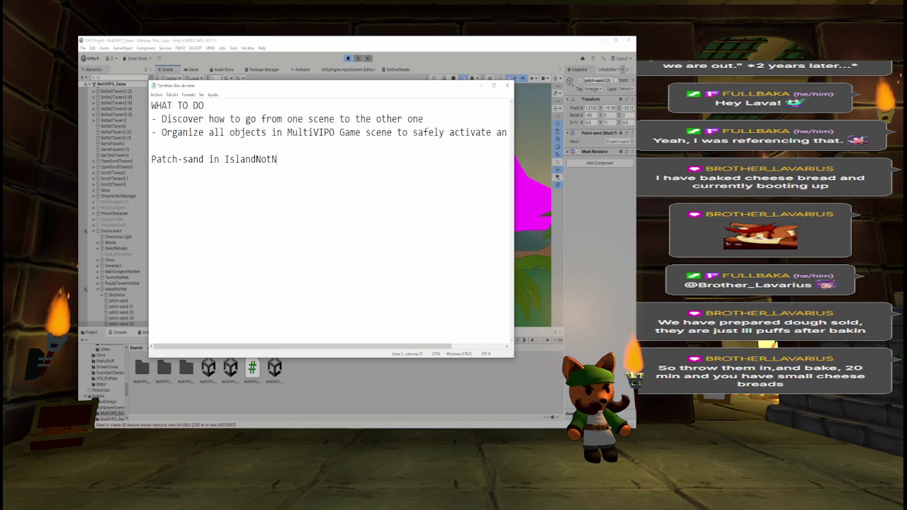
key("alt+Tab")
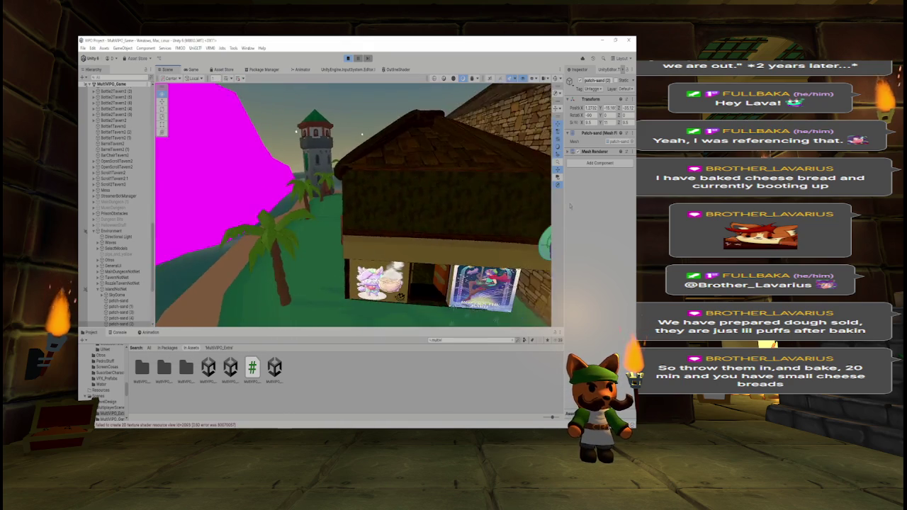
Select the tavern counter Cube inside the tavern and log 'Box279 in RozzieTavern' in the notes
key("w")
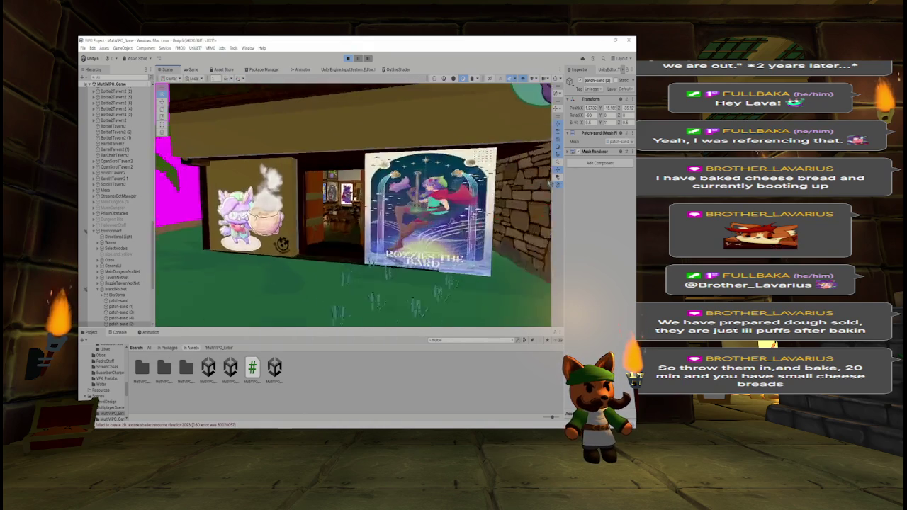
key("w")
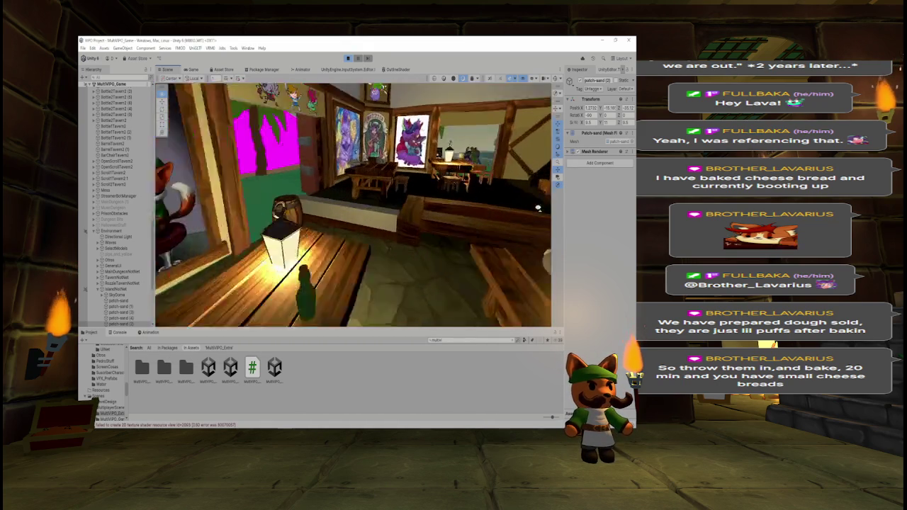
left_click(375, 228)
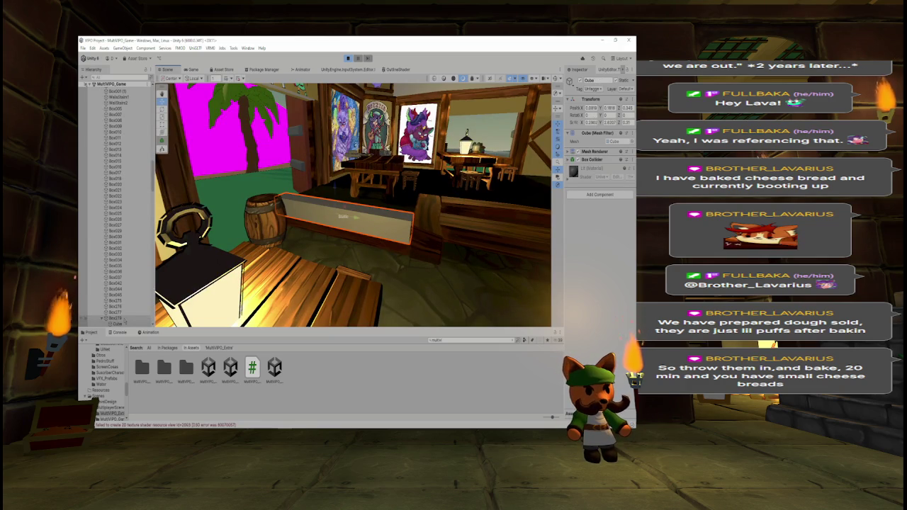
key("alt+Tab")
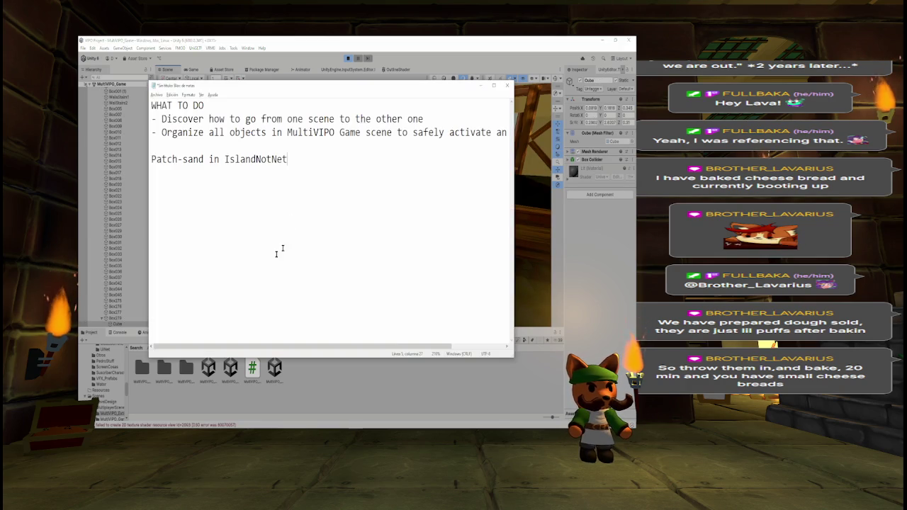
type("Box")
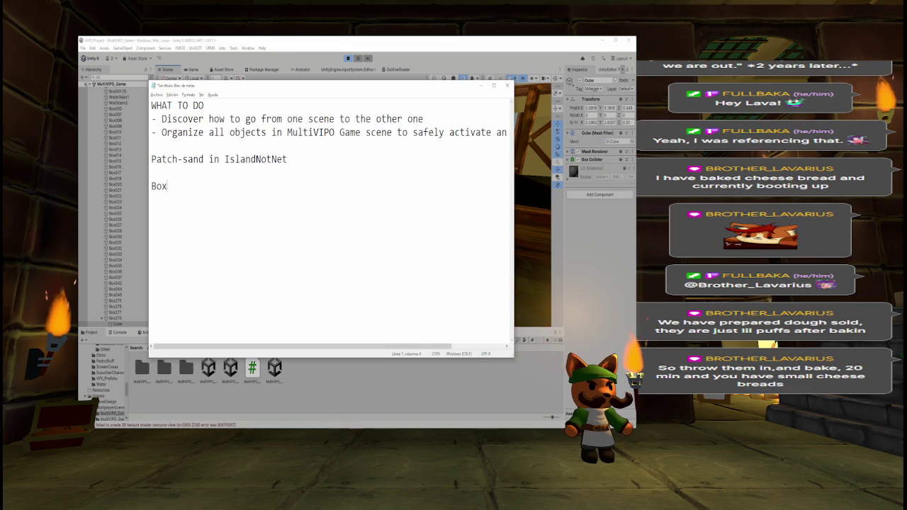
type("279 in Rozzie")
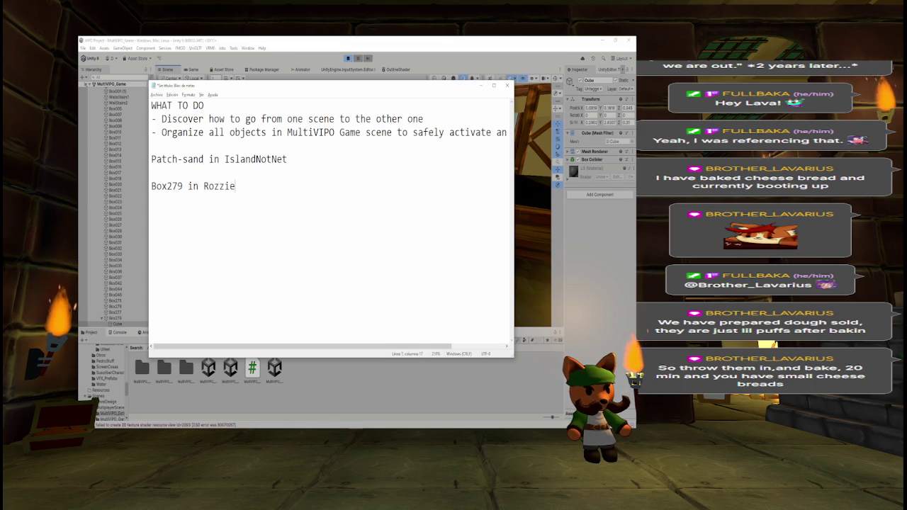
type("Tavern")
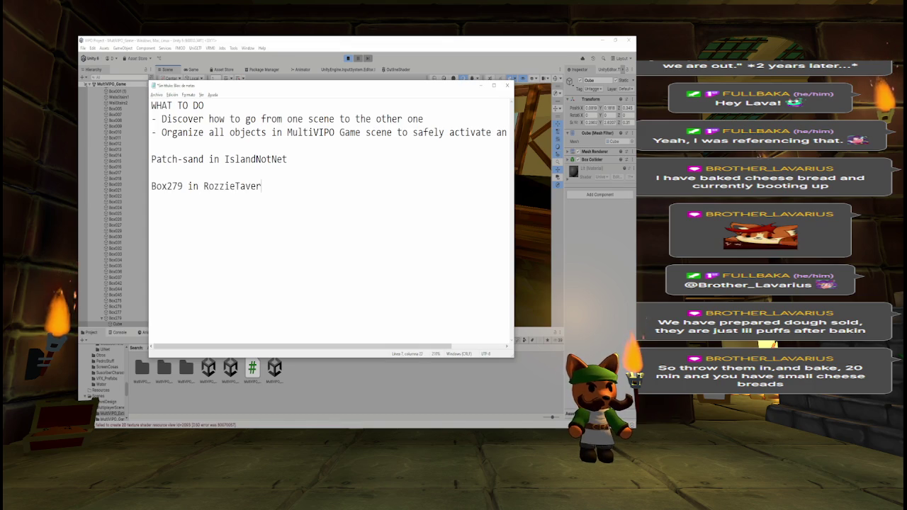
key("alt+Tab")
mouse_move(524, 163)
left_mouse_down()
mouse_move(528, 222)
mouse_move(500, 198)
mouse_move(321, 175)
mouse_move(330, 301)
left_mouse_up()
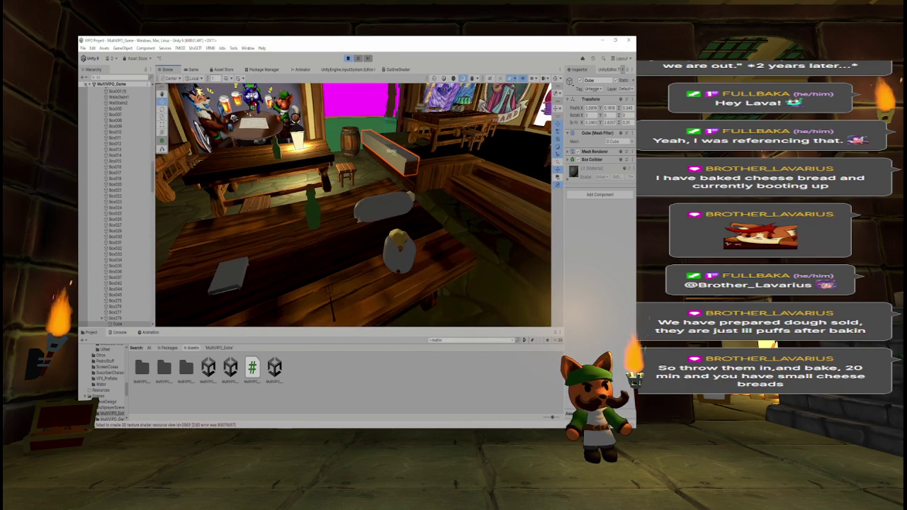
Select the scroll and beer mug props and note Scroll1Tavern2 and BeerMugTavern on new to-do lines
left_click(383, 205)
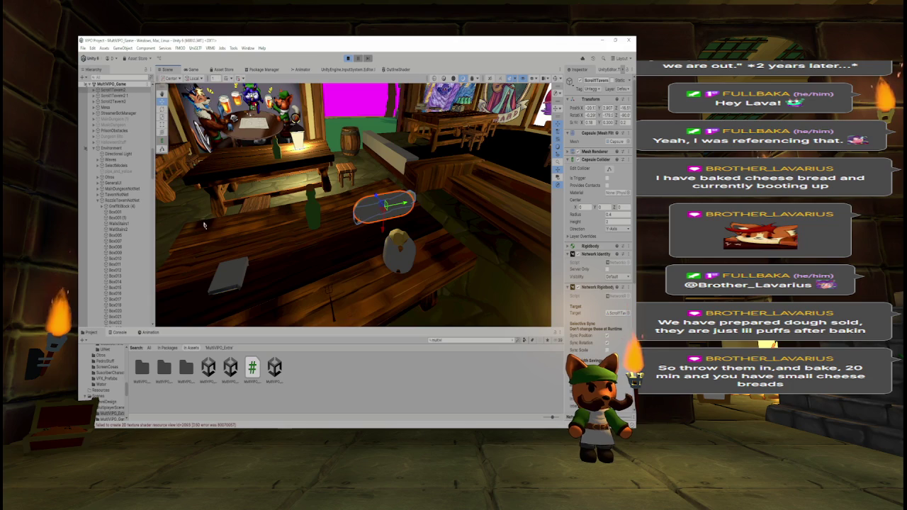
key("alt+Tab")
key("Return")
type("Scroll1")
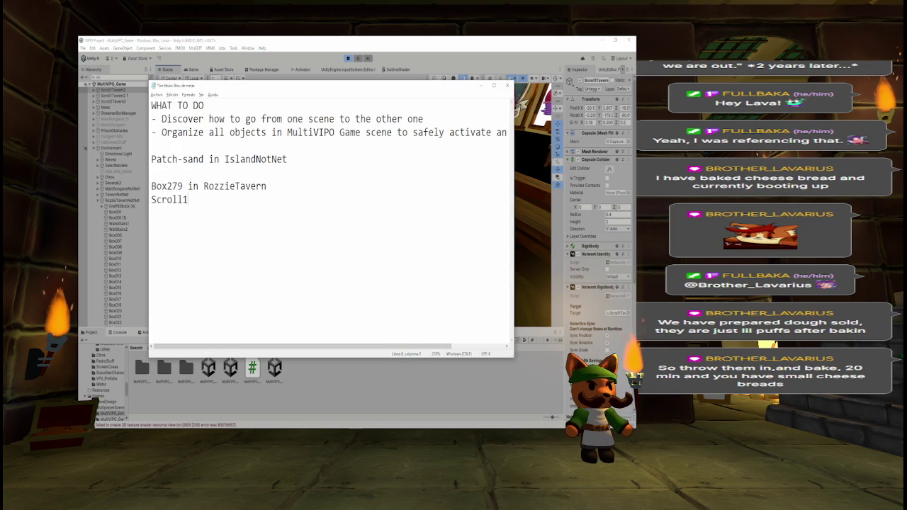
type("Tavern2")
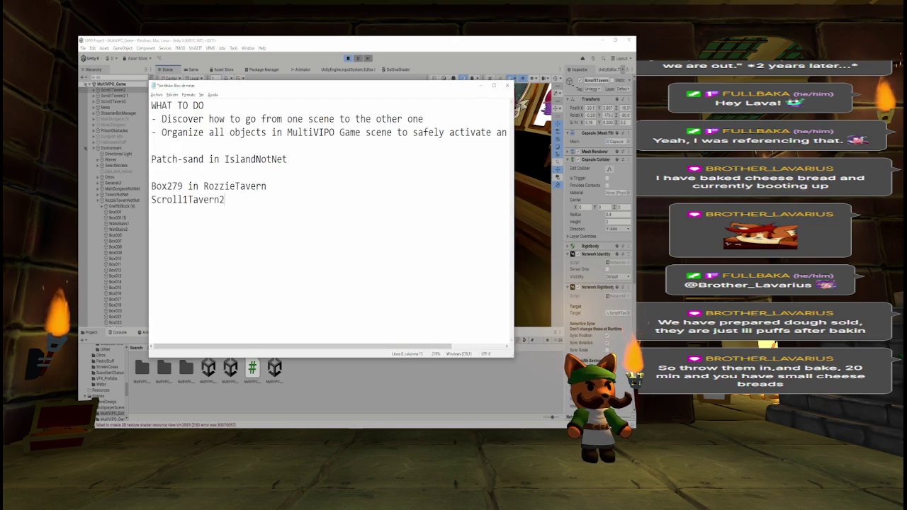
key("alt+Tab")
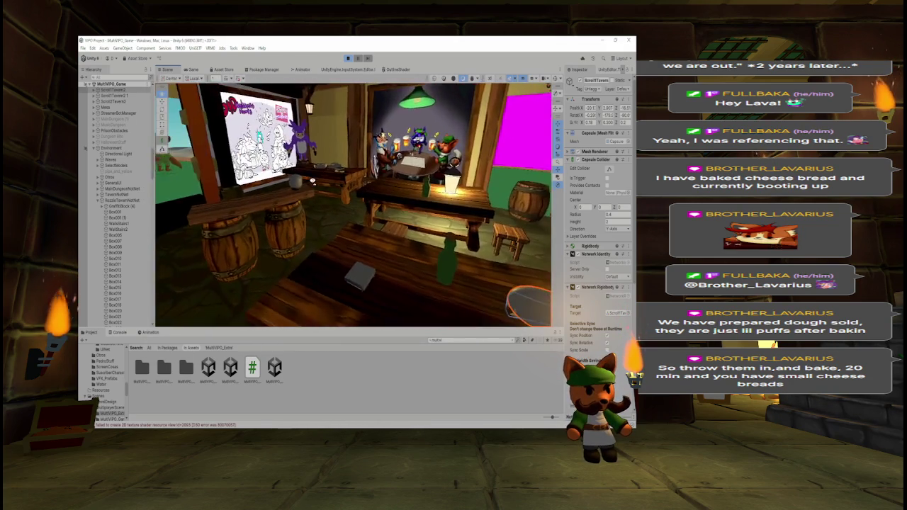
left_click(343, 204)
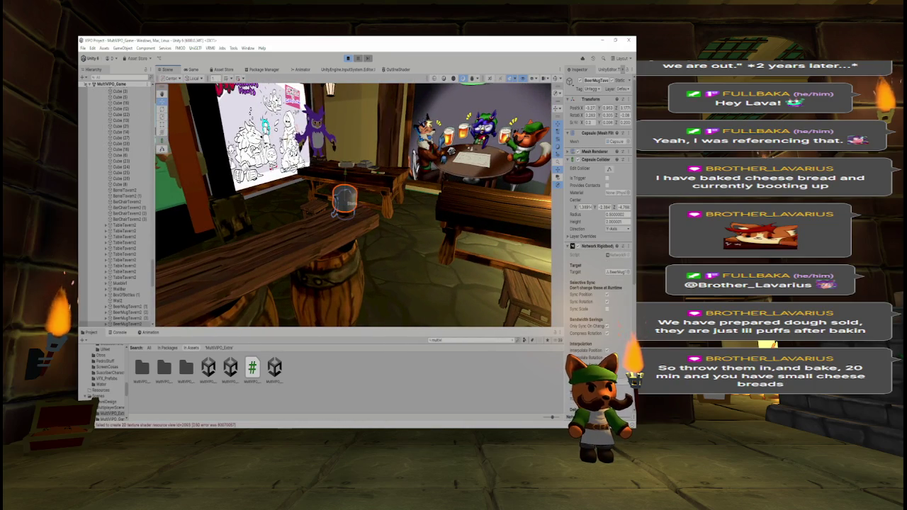
key("alt+Tab")
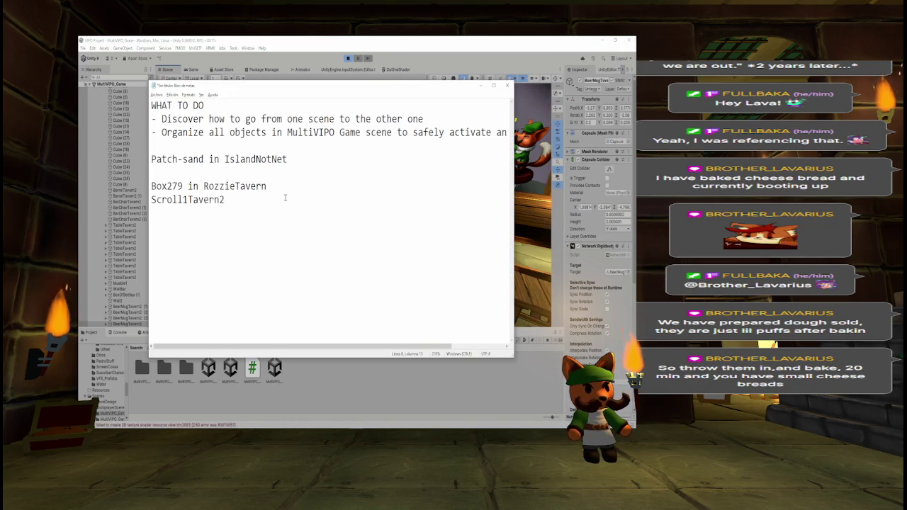
key("Return")
type("Beer")
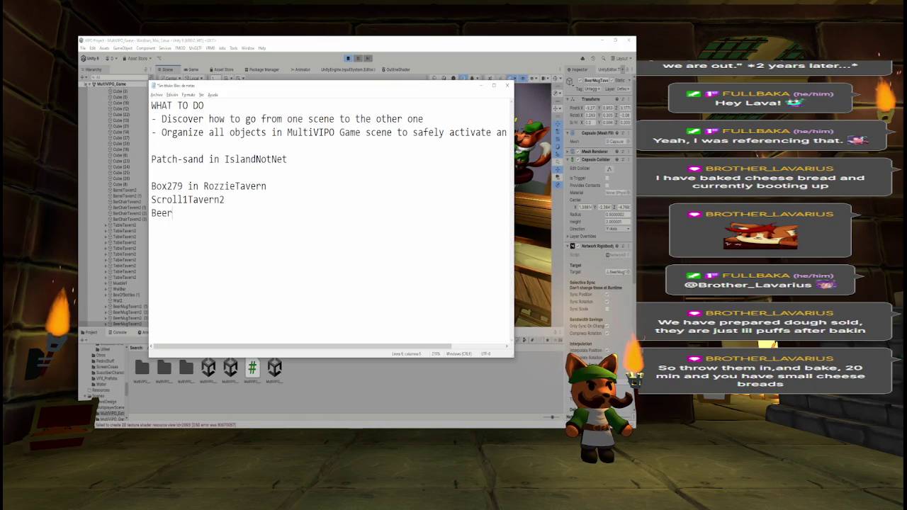
type("MugTavern")
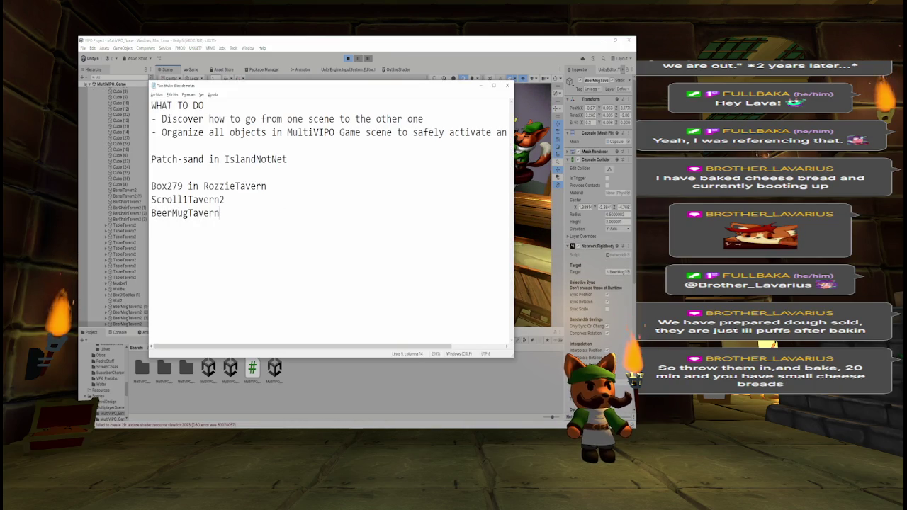
Append 'in RozzieTavern' to the Scroll1Tavern2 line and paste it after BeerMugTavern
left_click(226, 200)
type("in ")
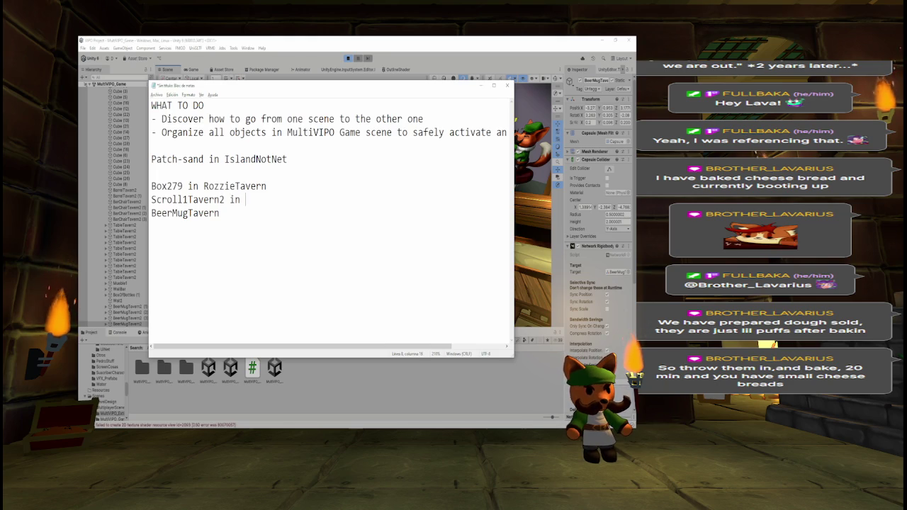
type("Rozzie T")
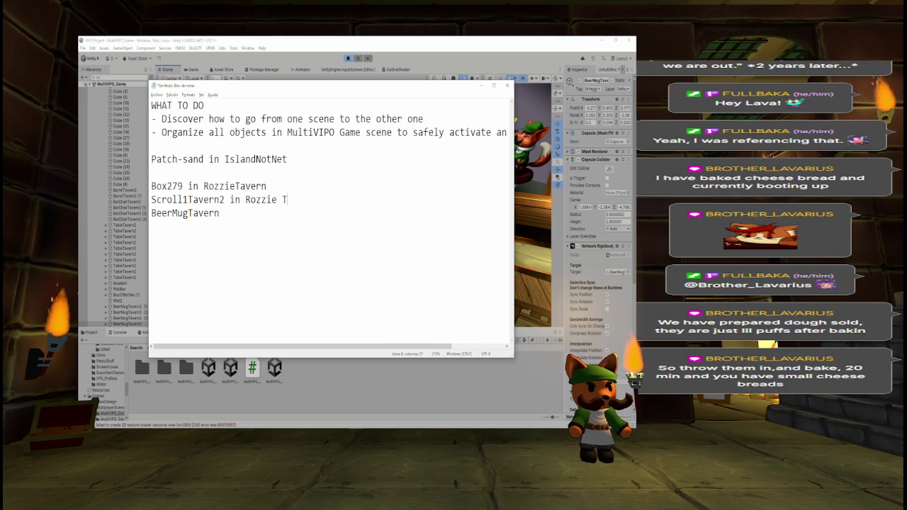
type("a")
key("BackSpace")
key("BackSpace")
key("BackSpace")
type("Tavern")
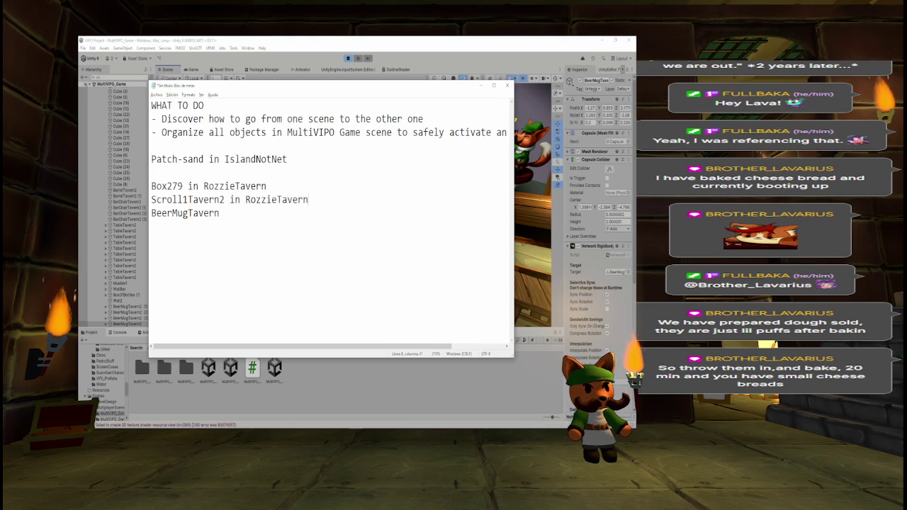
key("ctrl+shift+Left")
key("ctrl+shift+Left")
key("ctrl+c")
key("Down")
key("ctrl+v")
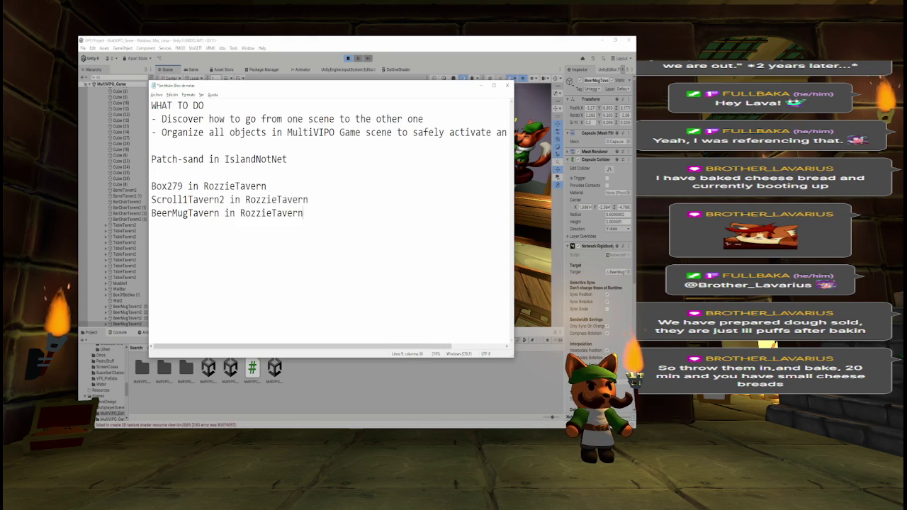
Add a 'Books in RozzieTavern' entry and orbit the view around the books on the table
key("alt+Tab")
scroll(365, 161, "up", 10)
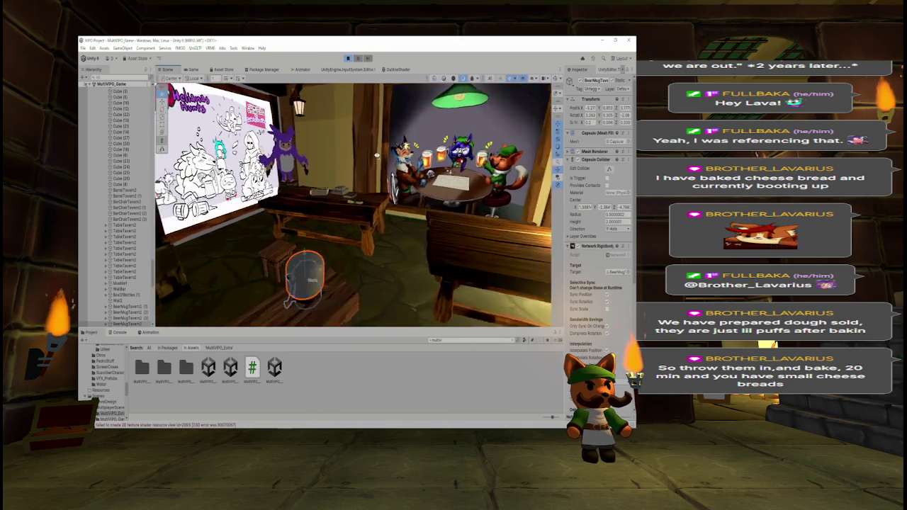
scroll(365, 160, "up", 2)
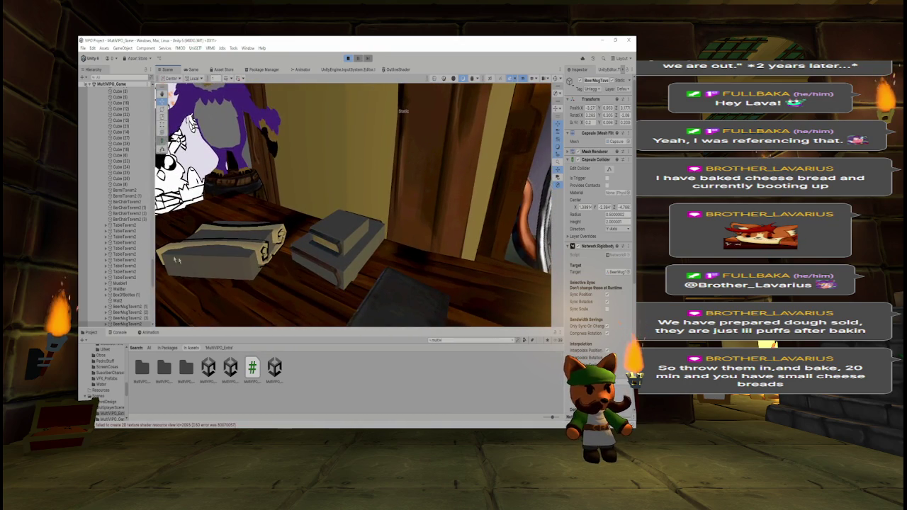
key("alt+Tab")
key("Return")
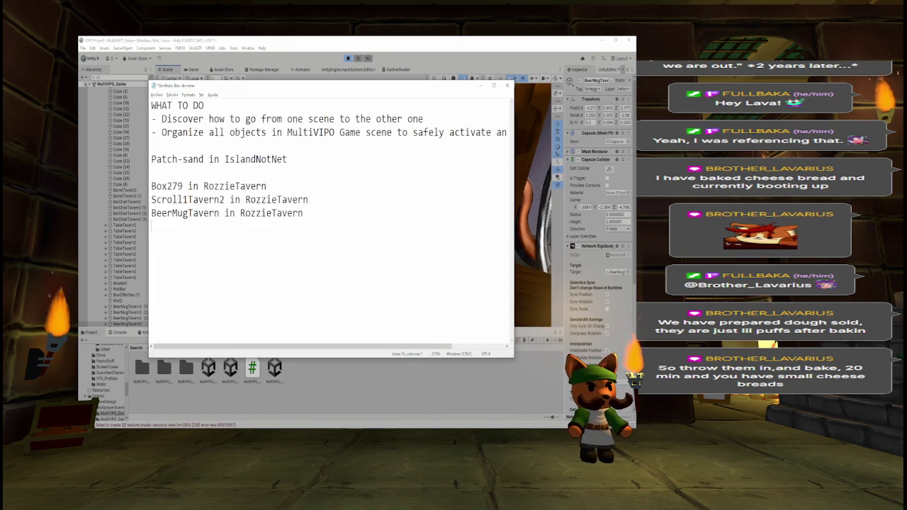
type("Books in RozzieT")
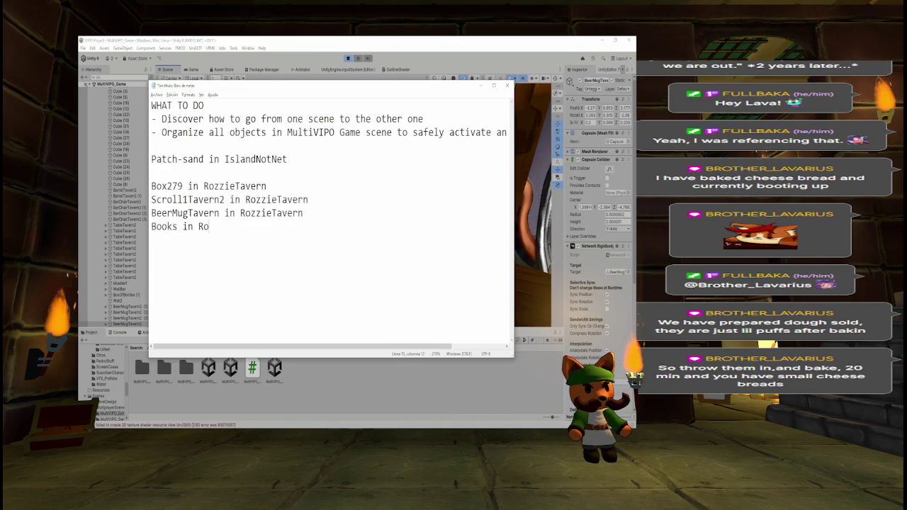
type("avern")
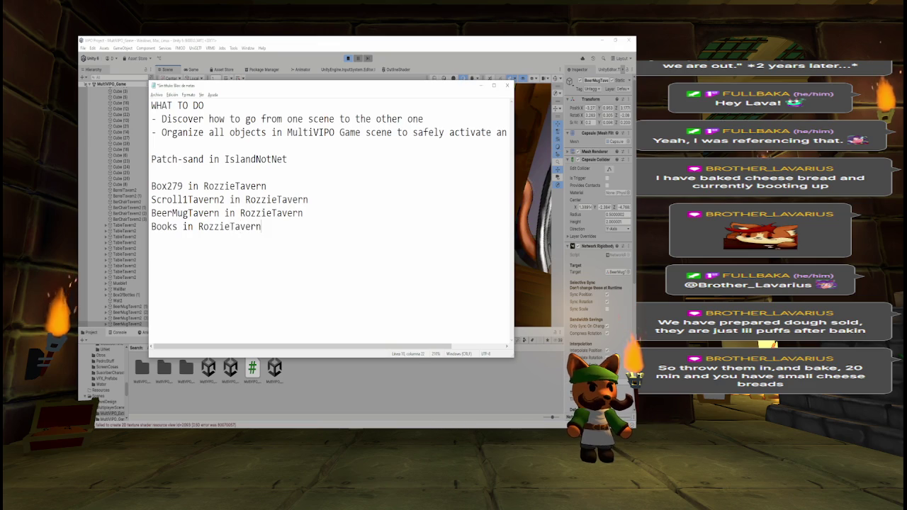
key("alt+Tab")
scroll(330, 225, "up", 5)
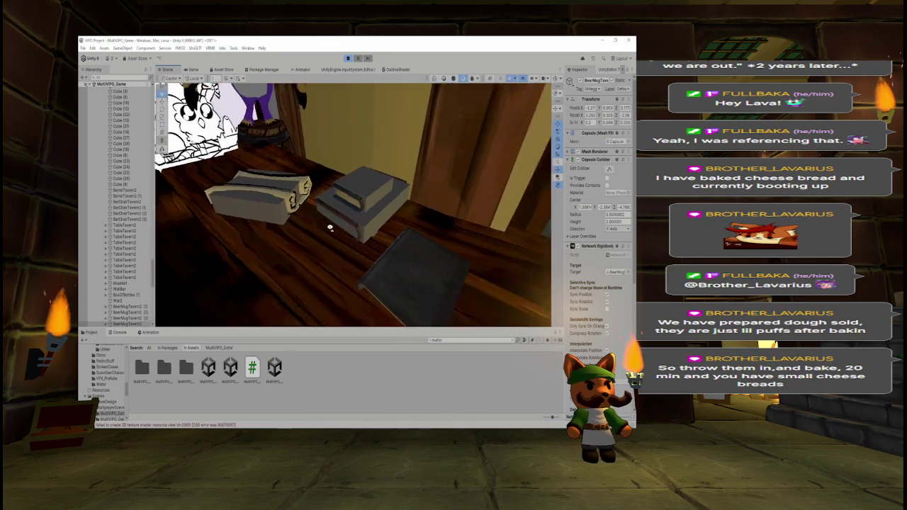
mouse_move(380, 229)
left_mouse_down()
mouse_move(390, 215)
mouse_move(340, 211)
left_mouse_up()
key("alt+Tab")
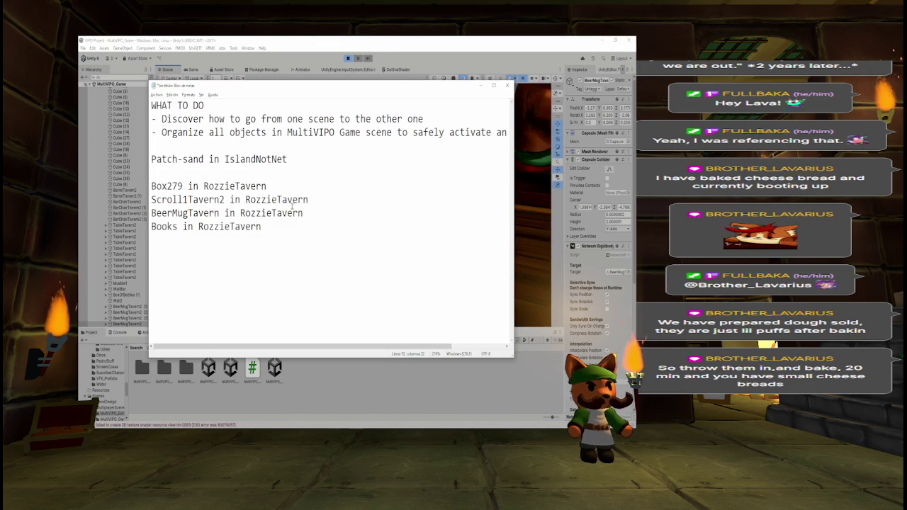
Frame and select the green-bottle crate, then note BoxTavern2 in the to-do list
key("alt+Tab")
mouse_move(169, 253)
left_mouse_down()
mouse_move(503, 161)
mouse_move(549, 166)
mouse_move(226, 168)
mouse_move(283, 205)
mouse_move(327, 218)
left_mouse_up()
key("f")
left_click(415, 256)
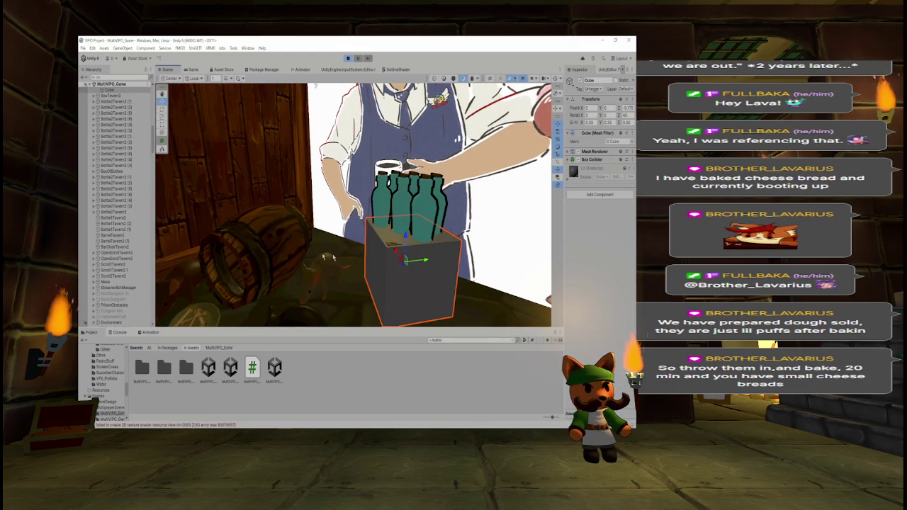
scroll(113, 152, "up", 1)
key("alt+Tab")
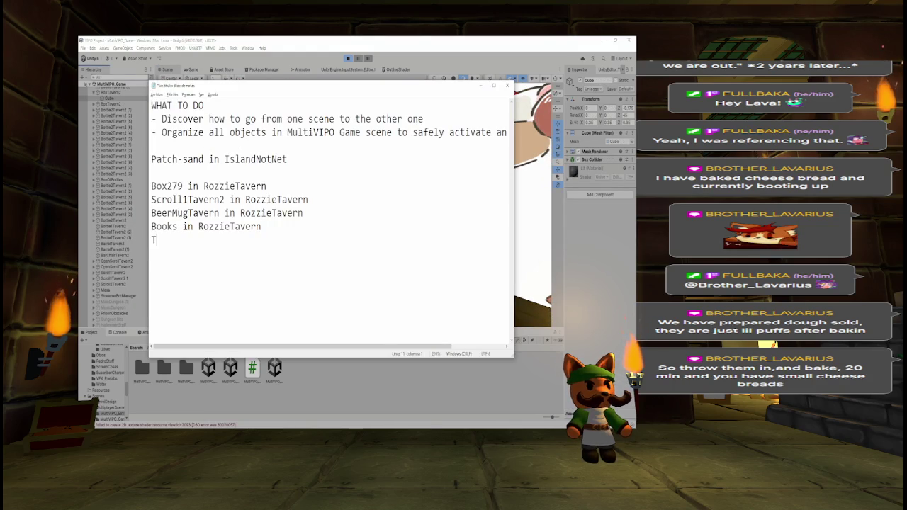
type("BoxTavern2")
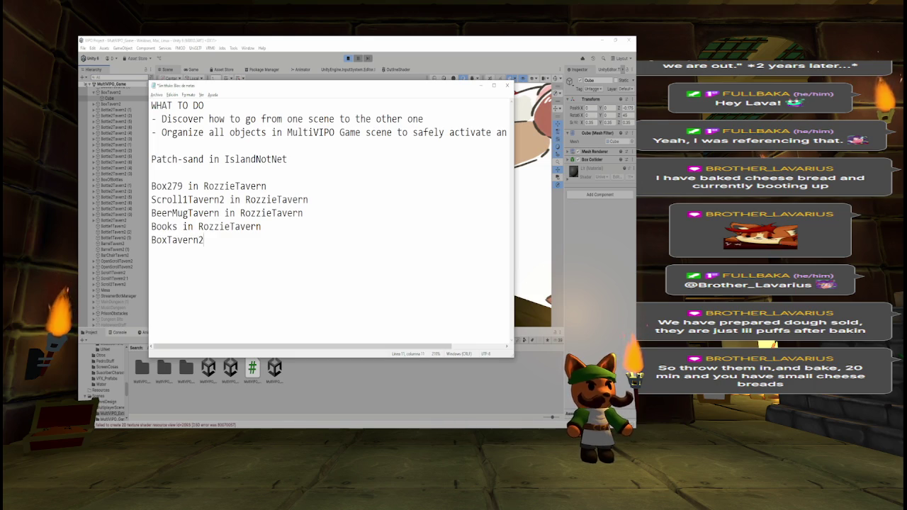
Select the tall grey chimney panel by the wall and add a 'Chimney Rozzie Tavern' entry
key("alt+Tab")
scroll(437, 208, "down", 5)
left_click_drag(437, 208, 425, 209)
left_click(375, 213)
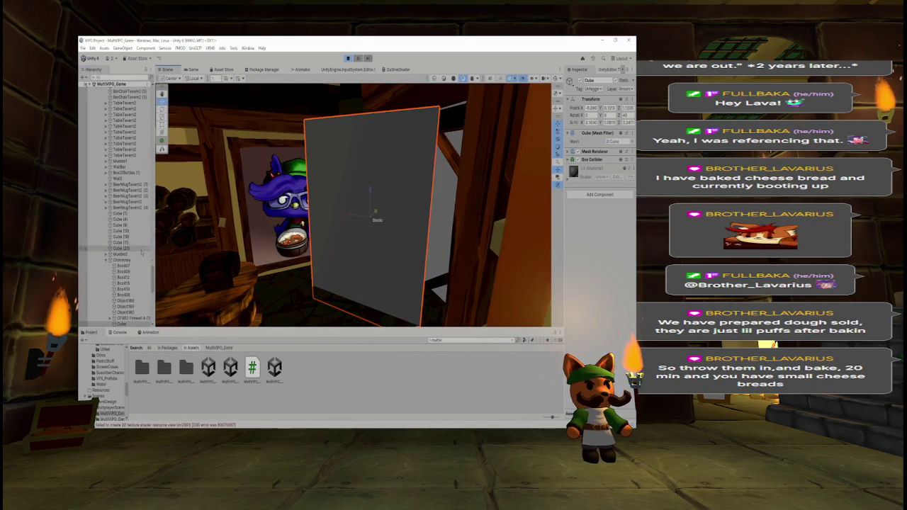
key("alt+Tab")
type("Chimney")
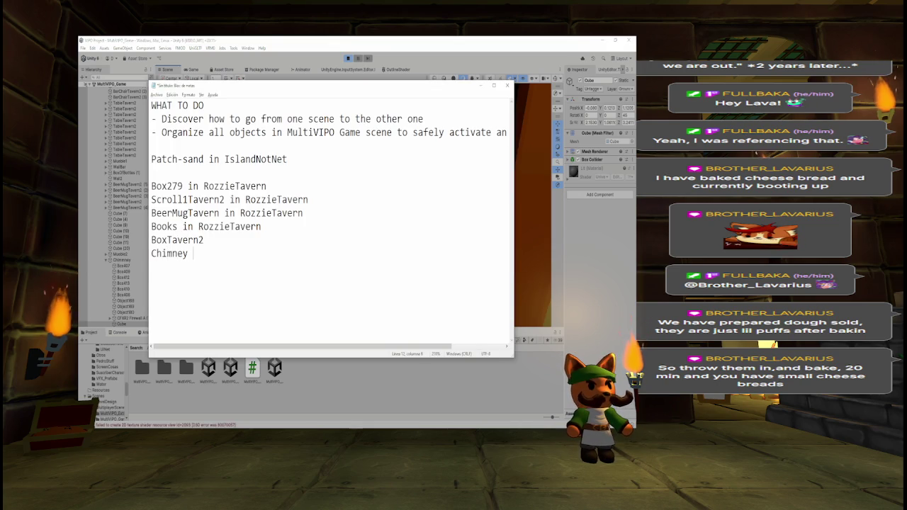
type("Rozzie Tave")
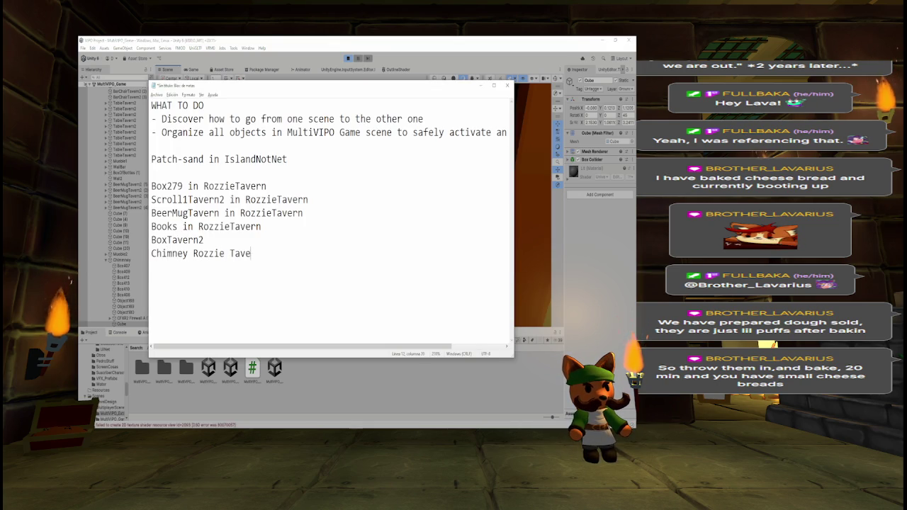
type("rn")
type("RozzieTavern")
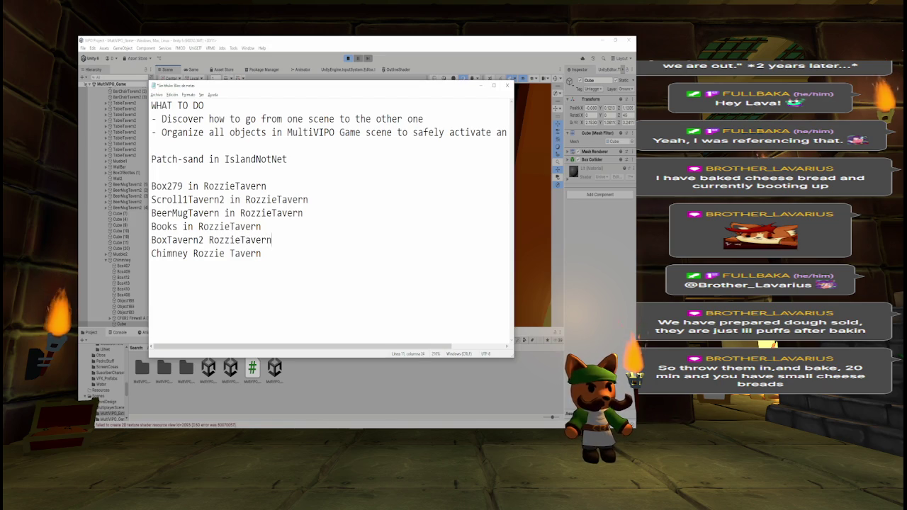
key("alt+Tab")
Fly the view through the tavern to the magenta Spawner plane, select it, and note 'Spawner in Otros'
mouse_move(390, 225)
left_mouse_down()
mouse_move(233, 204)
mouse_move(510, 207)
mouse_move(481, 207)
left_mouse_up()
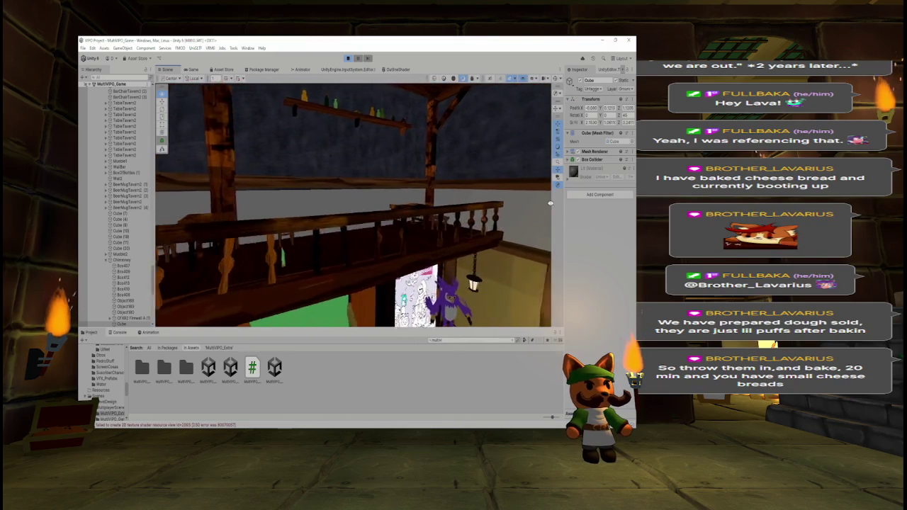
left_click_drag(482, 207, 539, 207)
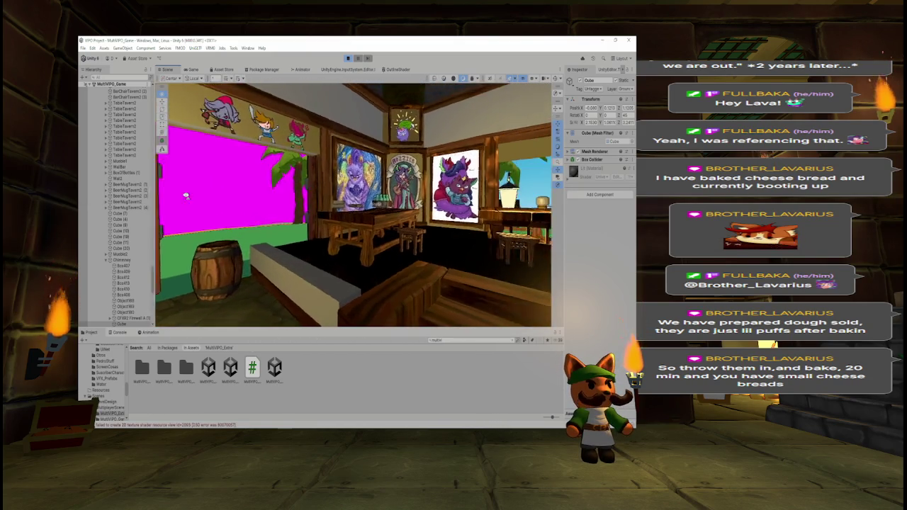
left_click_drag(185, 195, 194, 196)
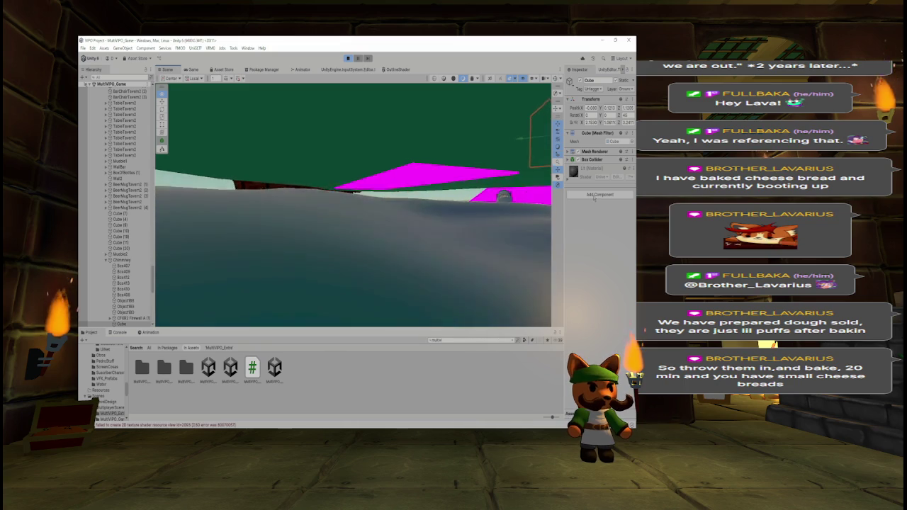
left_click(445, 164)
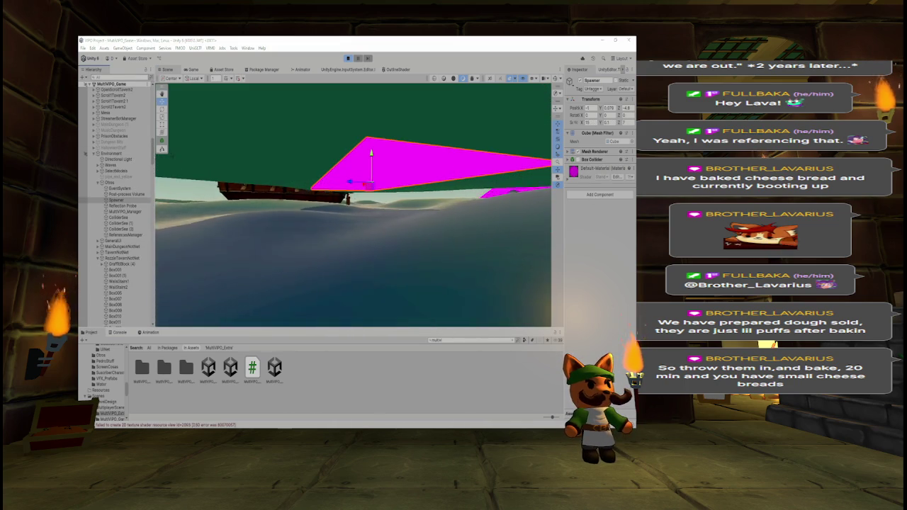
key("alt+Tab")
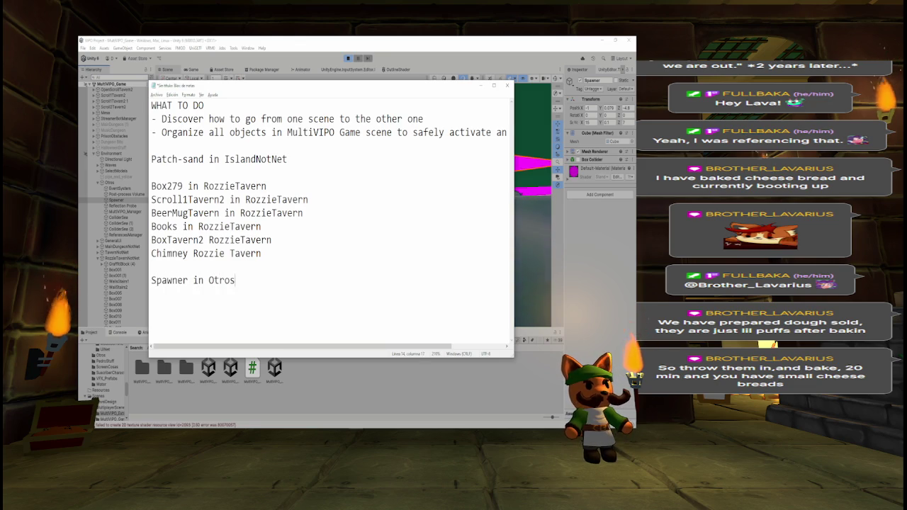
key("alt+Tab")
scroll(322, 233, "up", 5)
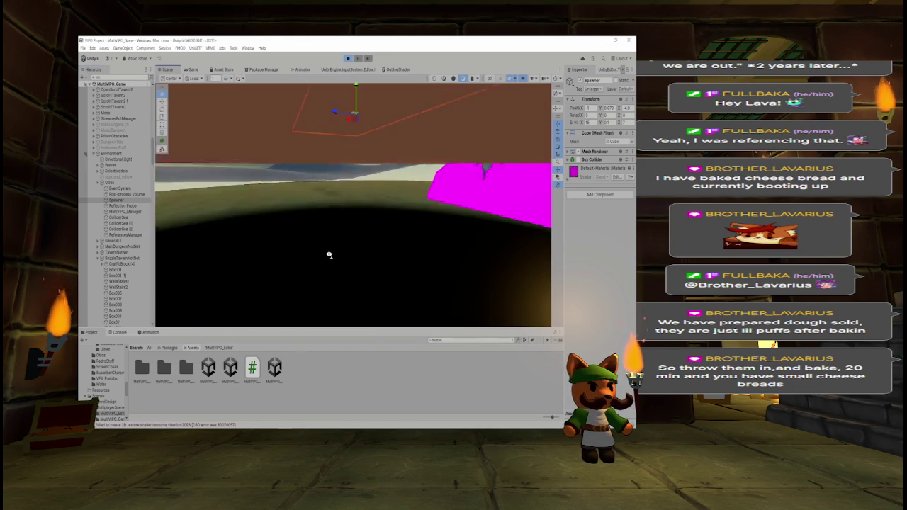
scroll(329, 255, "up", 10)
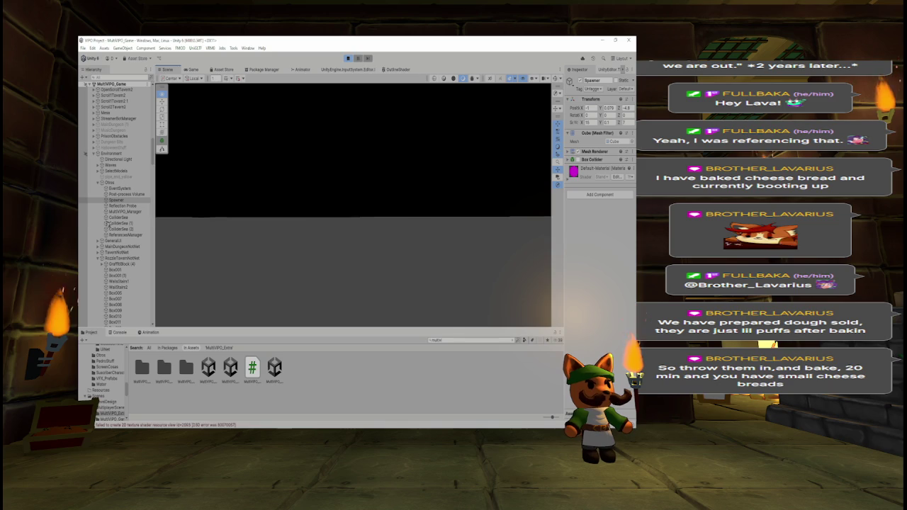
Select the magenta GroundCollider floor in the dungeon and note it as in MainDungeon
mouse_move(295, 245)
left_mouse_down()
mouse_move(425, 245)
mouse_move(426, 237)
mouse_move(410, 265)
mouse_move(419, 252)
mouse_move(400, 263)
left_mouse_up()
left_click(397, 264)
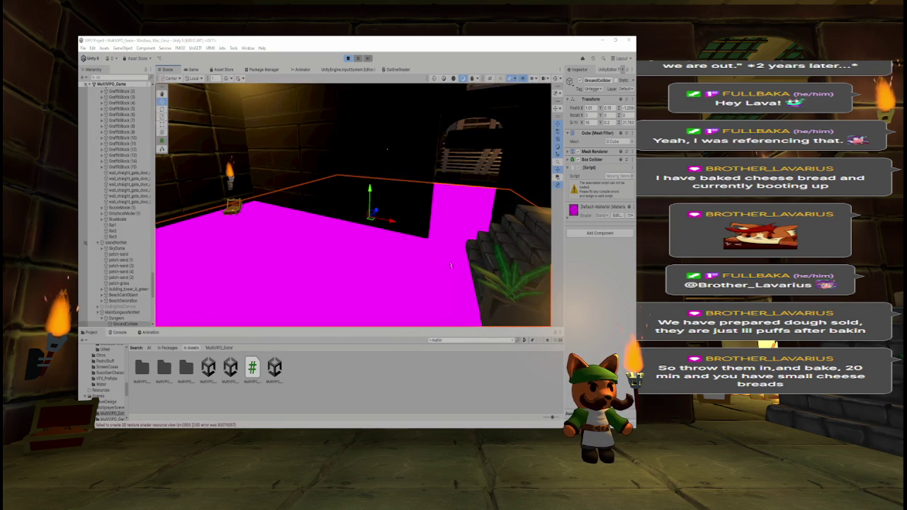
key("alt+Tab")
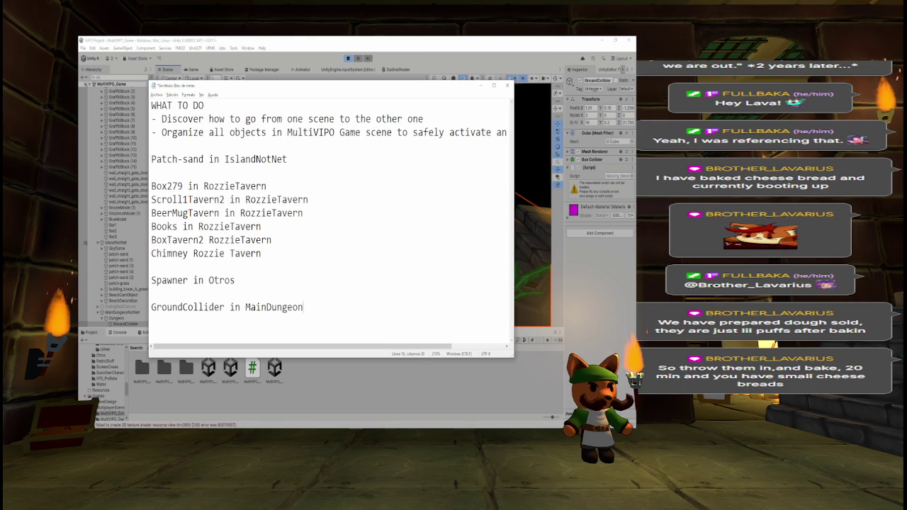
Turn the view back into the tavern and open the MultiVIPO_Menu scene
mouse_move(531, 212)
left_mouse_down()
mouse_move(448, 210)
mouse_move(455, 198)
mouse_move(442, 200)
mouse_move(481, 202)
left_mouse_up()
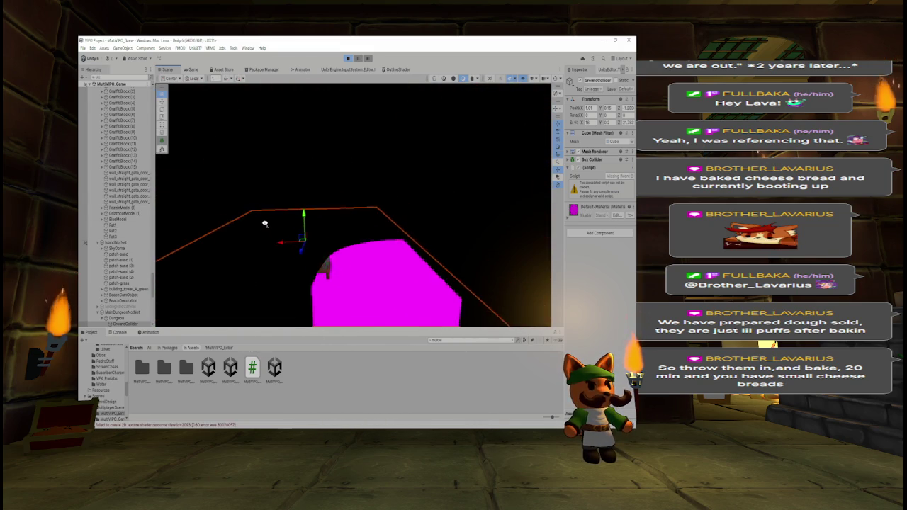
mouse_move(244, 217)
left_mouse_down()
mouse_move(196, 202)
mouse_move(216, 200)
mouse_move(137, 216)
mouse_move(356, 198)
mouse_move(407, 206)
mouse_move(328, 211)
mouse_move(371, 205)
mouse_move(312, 206)
mouse_move(313, 186)
left_mouse_up()
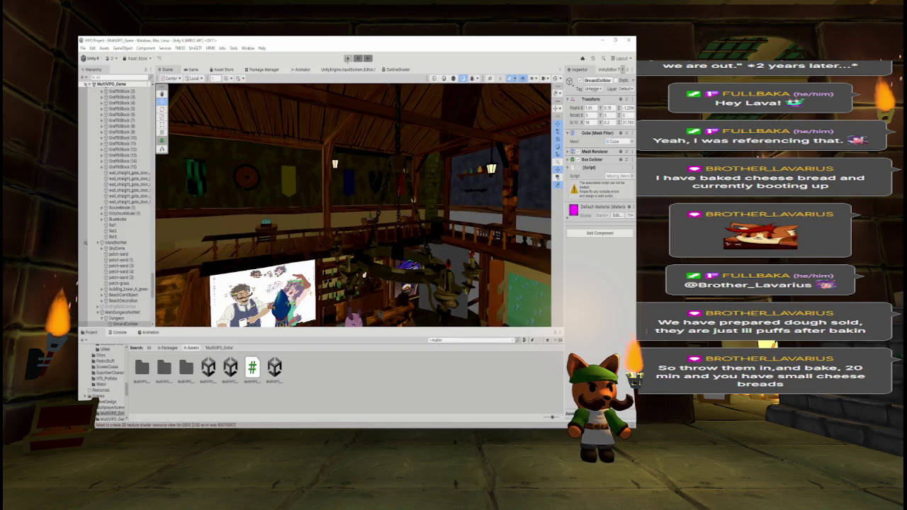
double_click(208, 365)
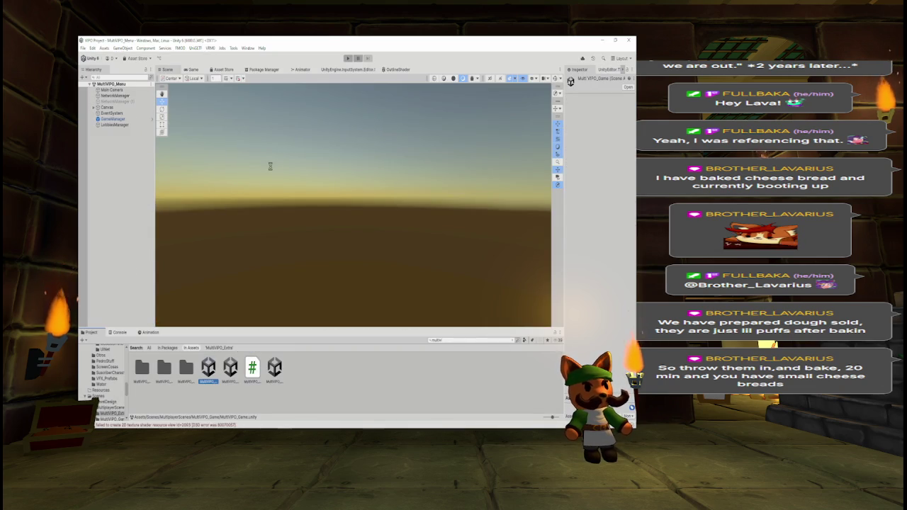
Select the chimney and step through its parts Box407, Box409, Box412 down to the fireplace Cube
mouse_move(280, 172)
left_mouse_down()
mouse_move(430, 253)
mouse_move(351, 234)
left_mouse_up()
left_click(351, 233)
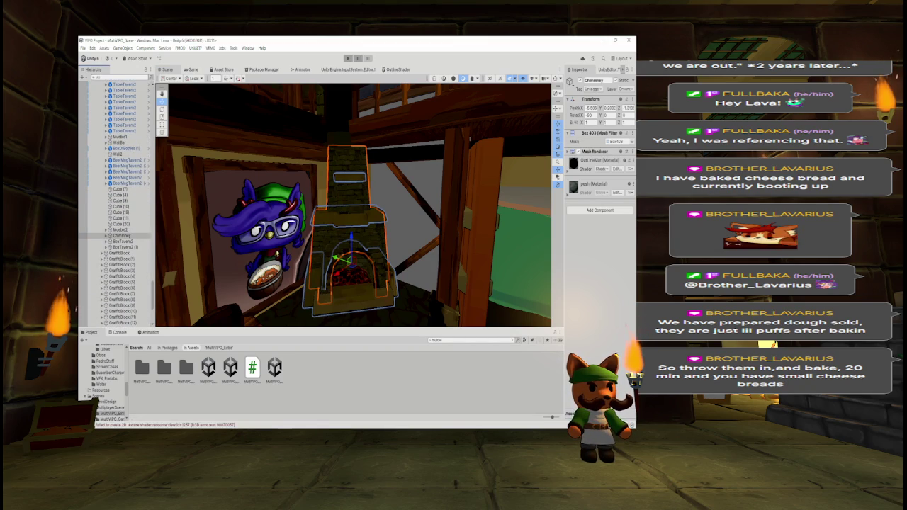
left_click(107, 236)
left_click(132, 243)
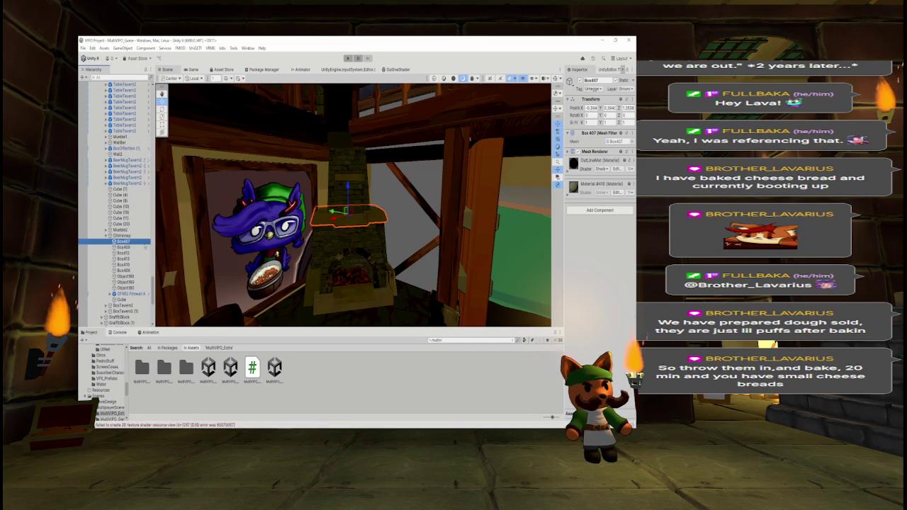
left_click(312, 280)
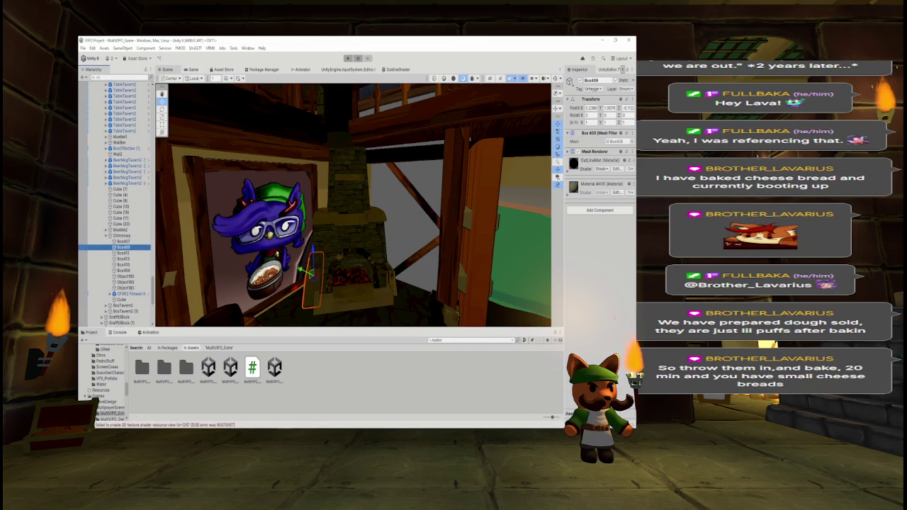
left_click(123, 252)
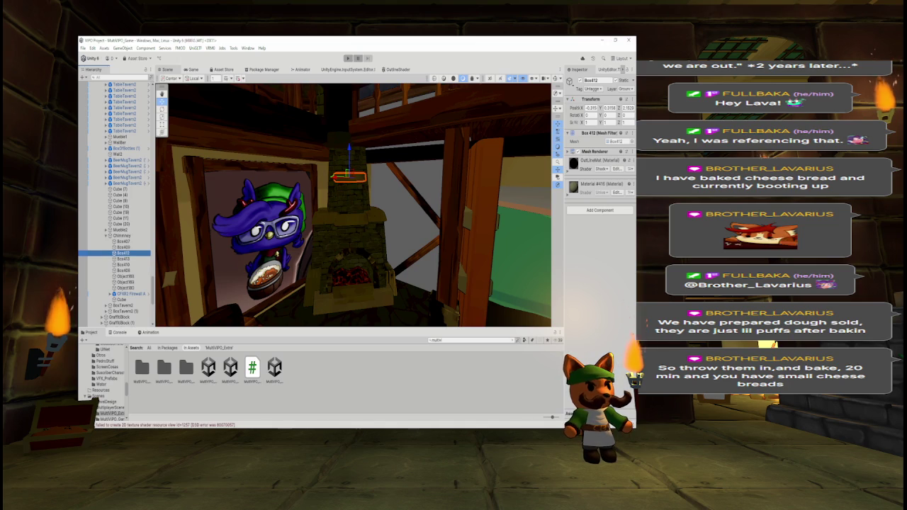
key("Down")
key("Down")
key("Down")
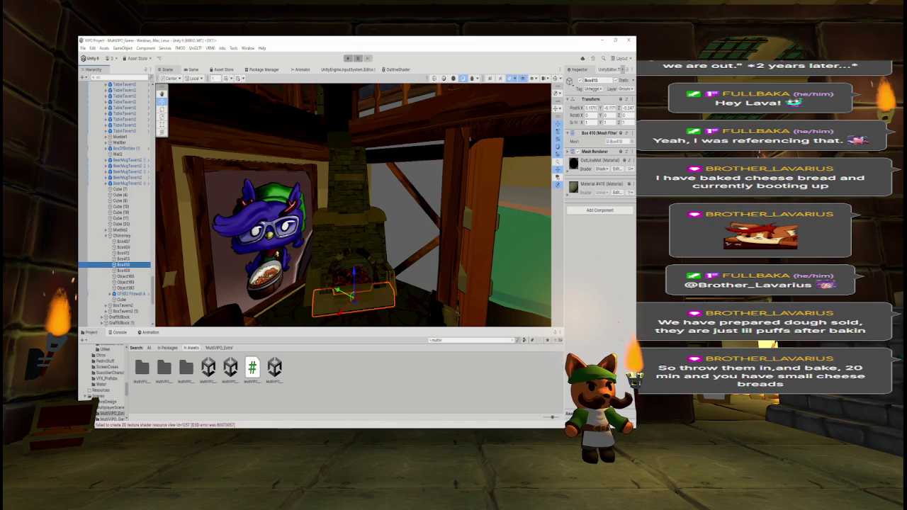
key("Down")
key("Down")
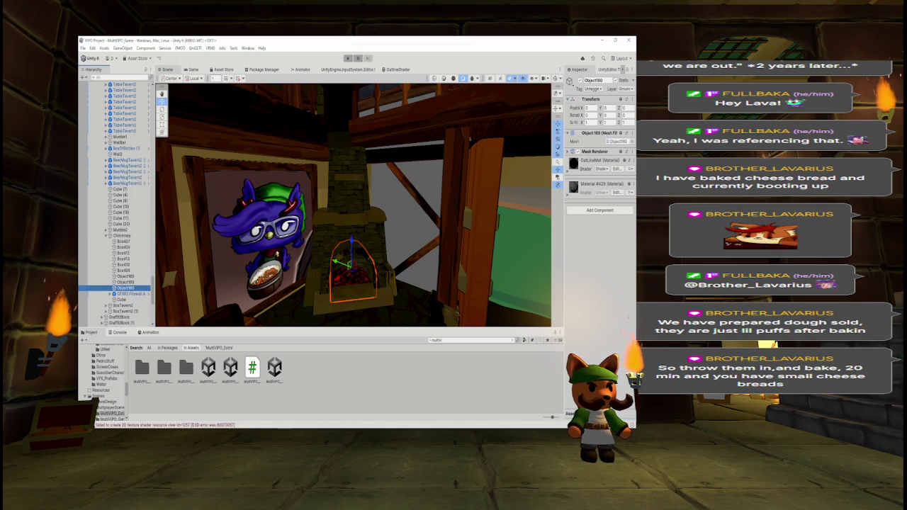
key("Down")
key("Down")
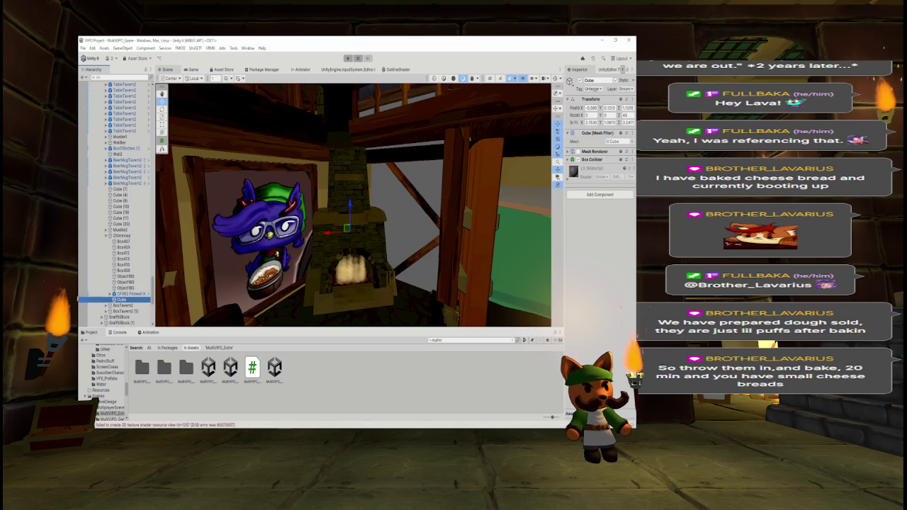
Toggle the Cube's mesh visibility on and off and bring up its Mesh Renderer options
left_click(577, 152)
left_click(577, 152)
right_click(595, 151)
Remove the Mesh Renderer component from the chimney's Cube
left_click(600, 170)
key("alt+Tab")
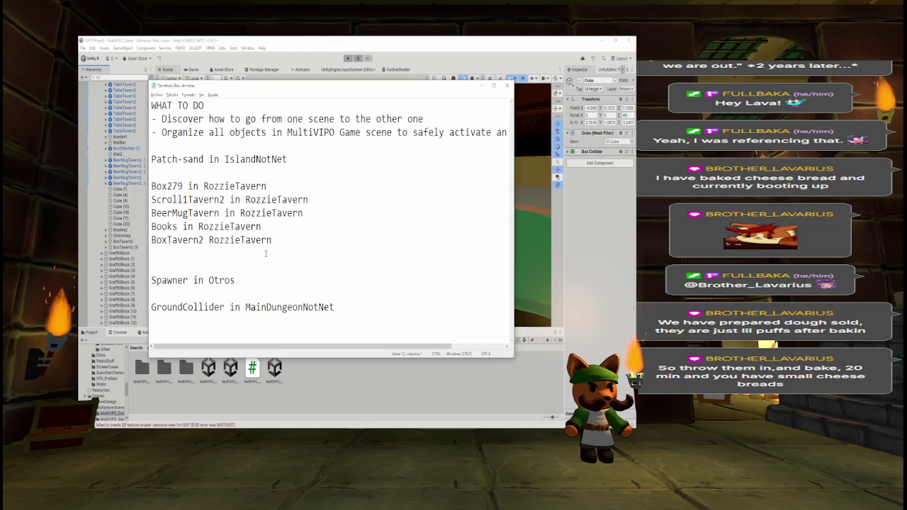
key("alt+Tab")
Expand MainDungeonNotNet > Dungeon and remove GroundCollider's Mesh Renderer
left_click_drag(153, 294, 160, 247)
scroll(142, 233, "down", 5)
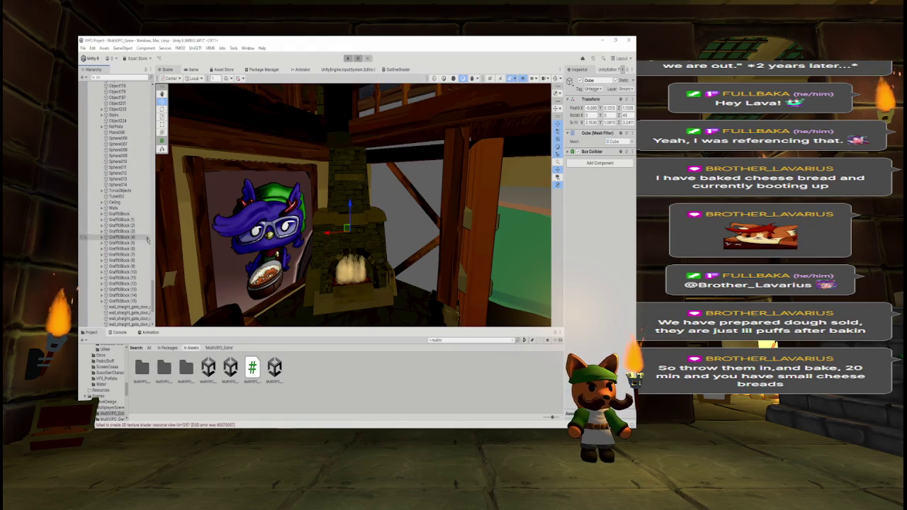
mouse_move(153, 291)
left_mouse_down()
mouse_move(161, 200)
mouse_move(154, 301)
left_mouse_up()
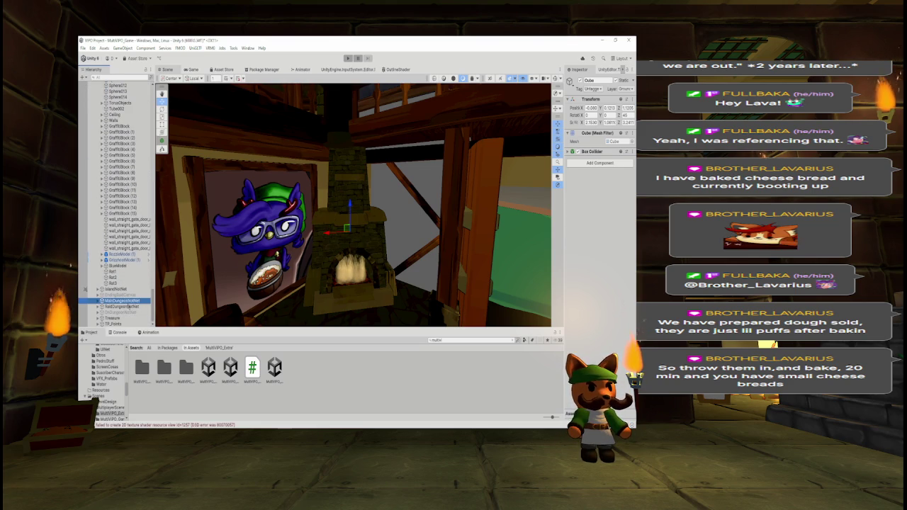
left_click(98, 300)
left_click(122, 318)
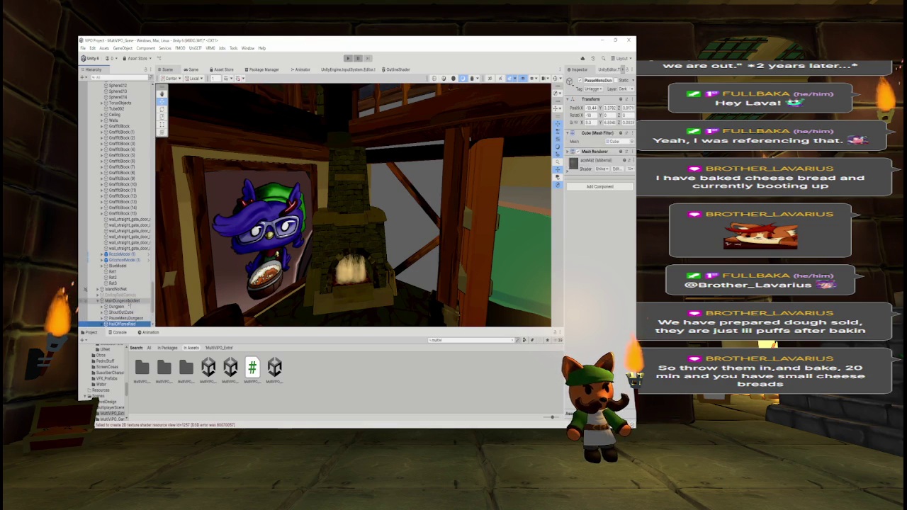
key("Down")
key("Down")
key("Down")
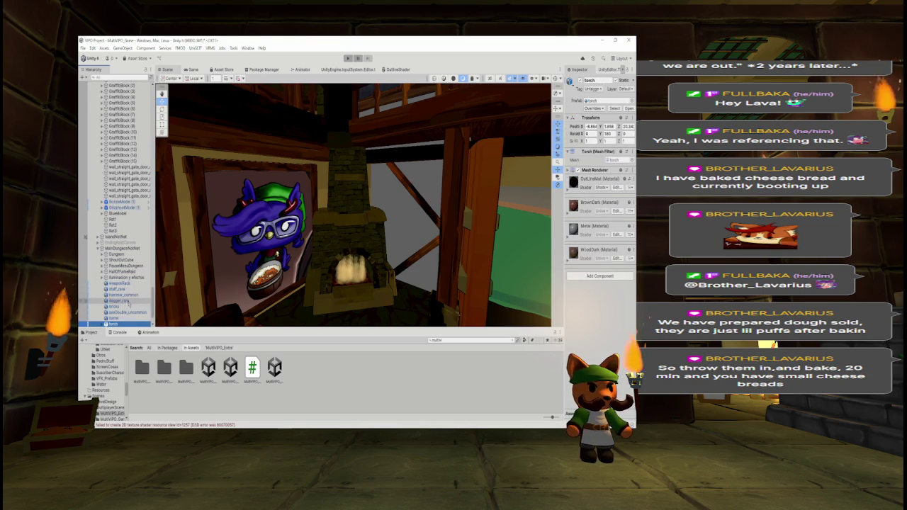
left_click(102, 255)
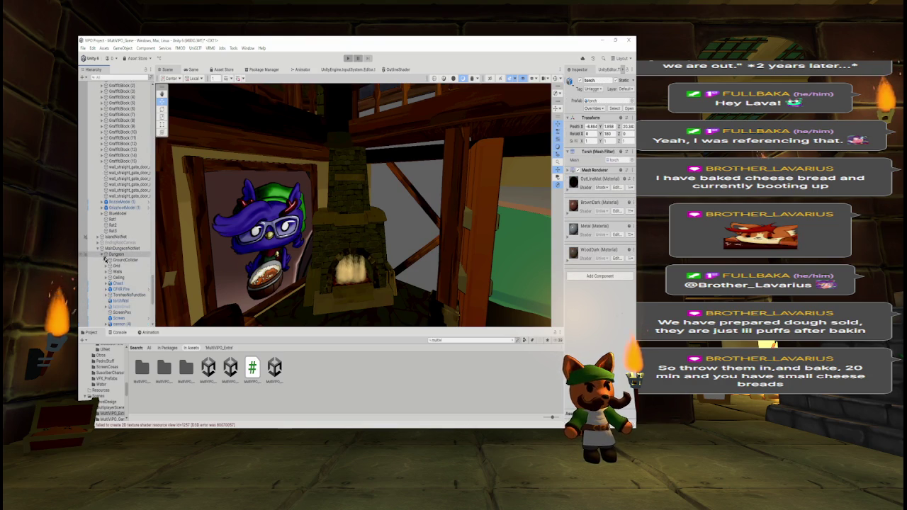
left_click(124, 260)
left_click(627, 151)
left_click(599, 170)
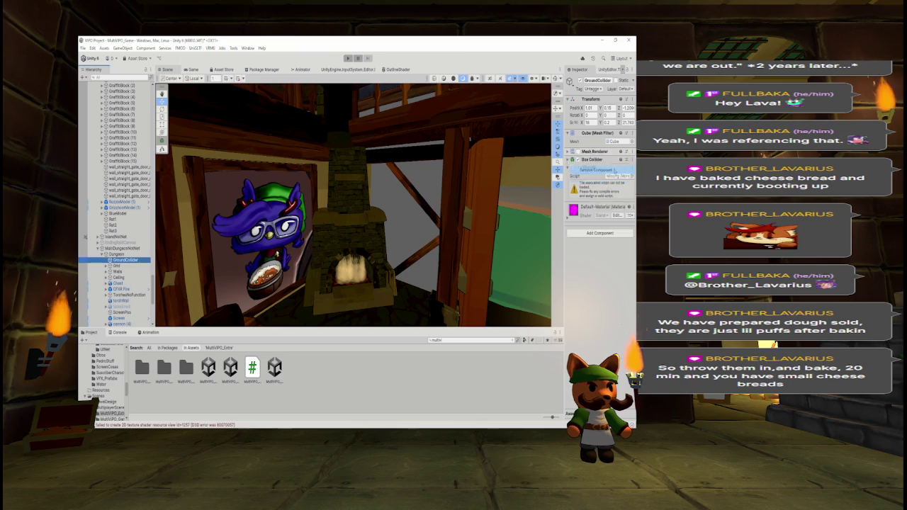
Collapse the dungeon group and select Spawner inside the IslandNotNet Otros group
left_click(99, 249)
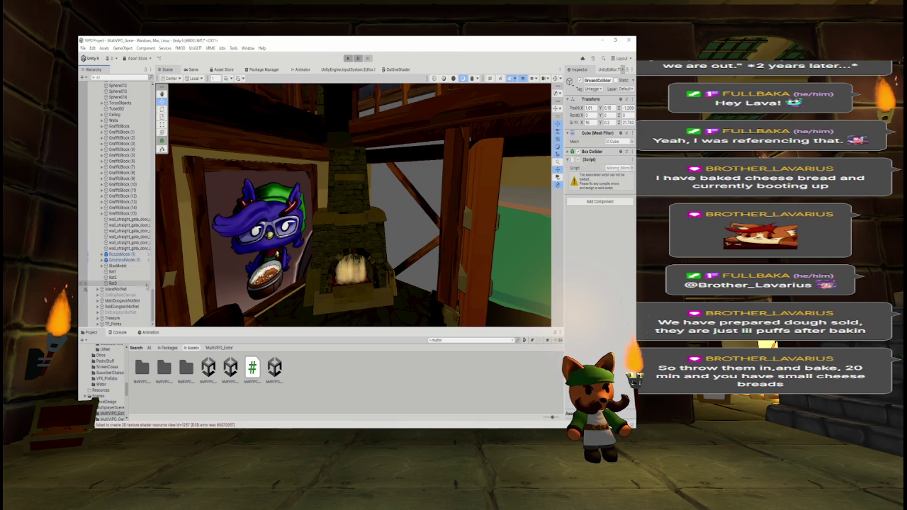
left_click(97, 289)
scroll(116, 205, "down", 5)
scroll(117, 206, "up", 15)
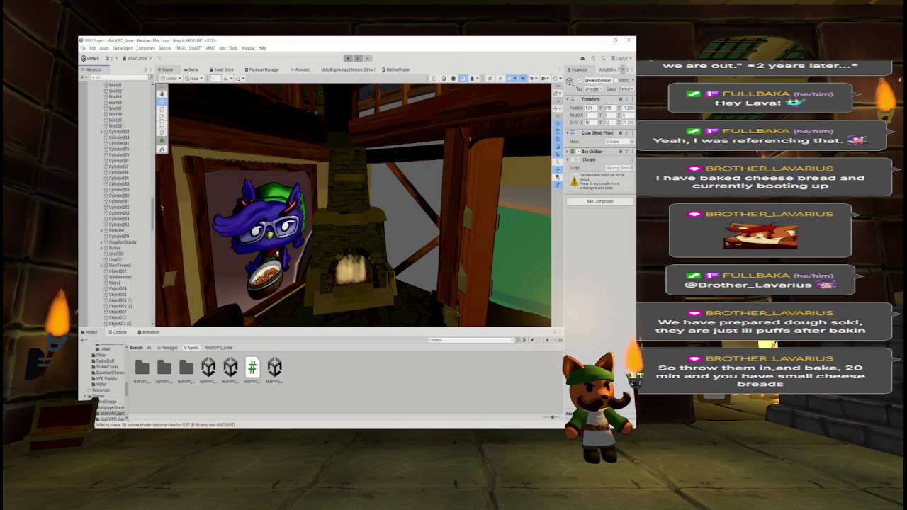
scroll(117, 265, "up", 1)
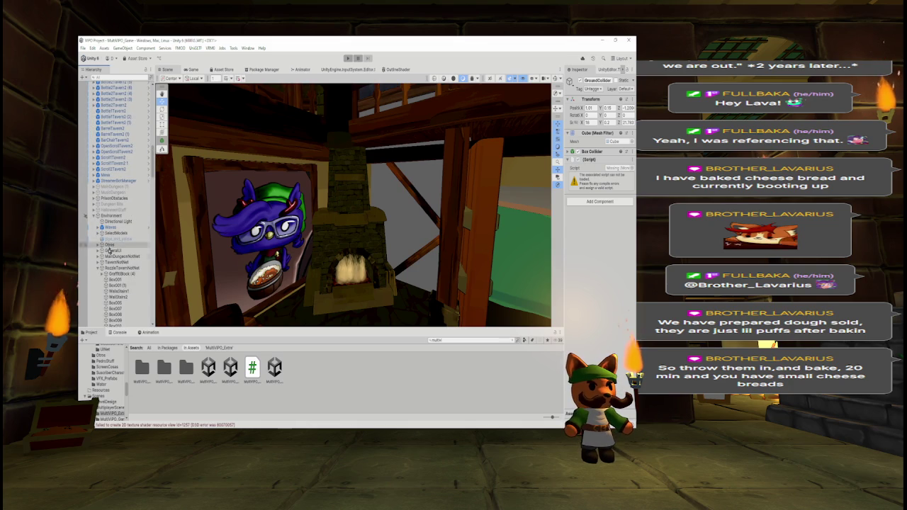
left_click(98, 244)
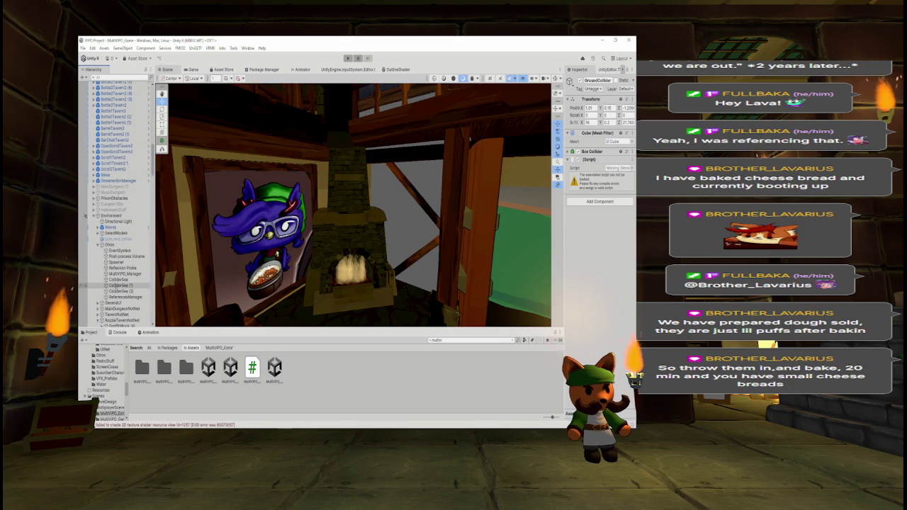
left_click(115, 262)
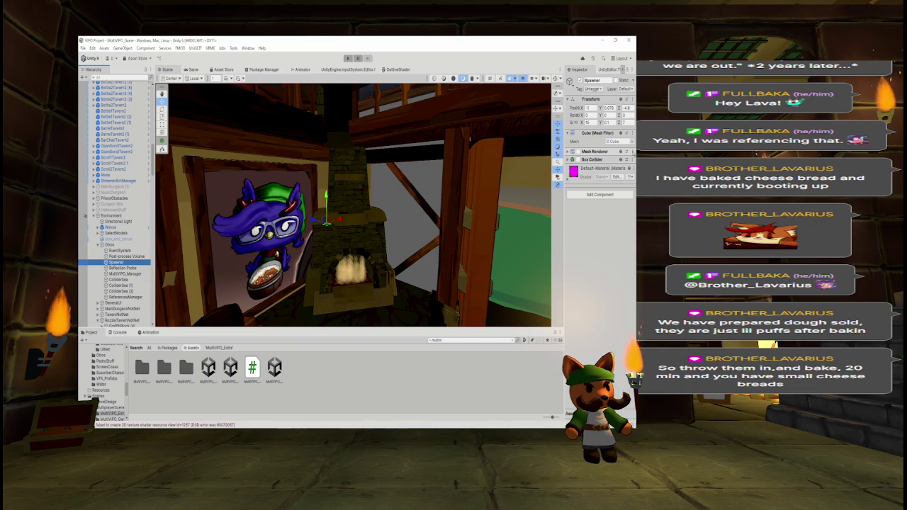
Remove the Mesh Renderer and Box Collider components from Spawner
left_click(632, 152)
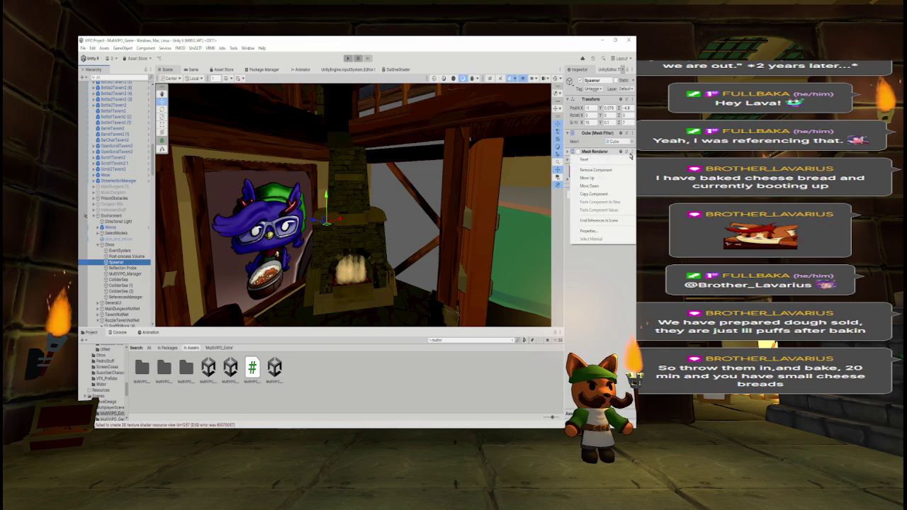
left_click(612, 170)
left_click(631, 151)
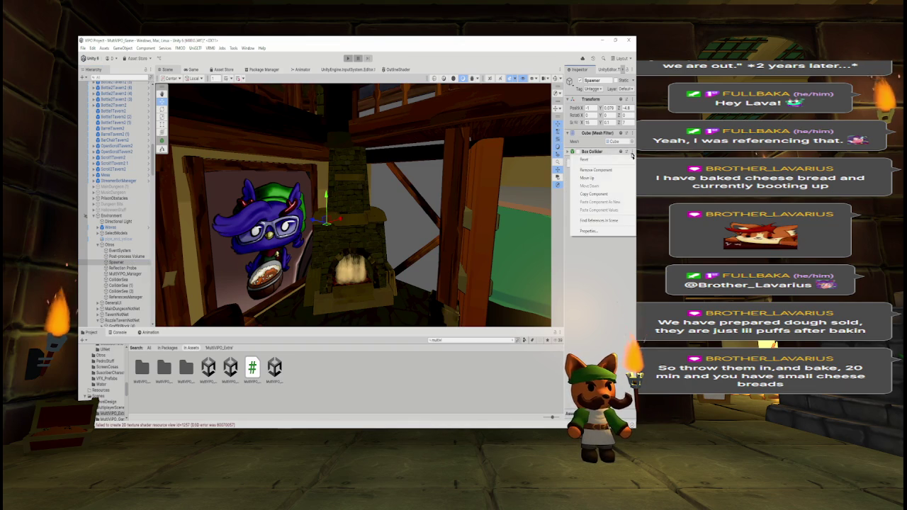
left_click(602, 171)
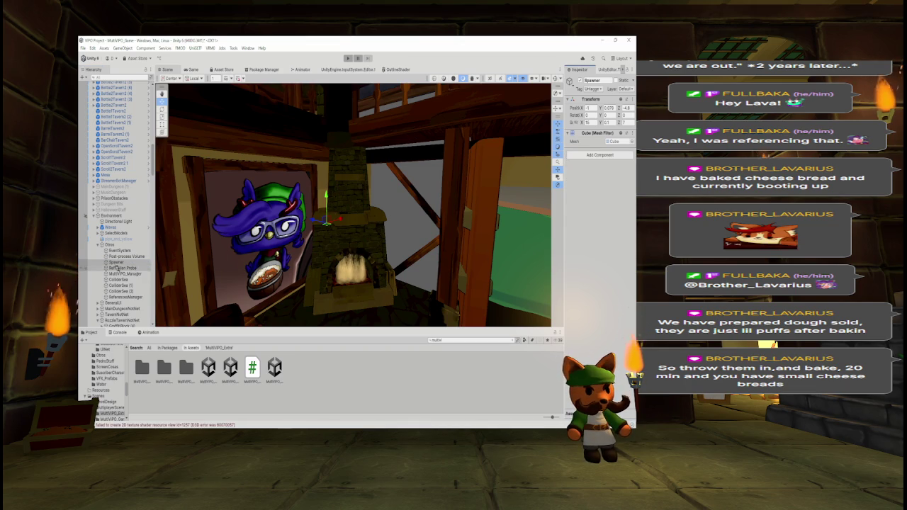
left_click(104, 245)
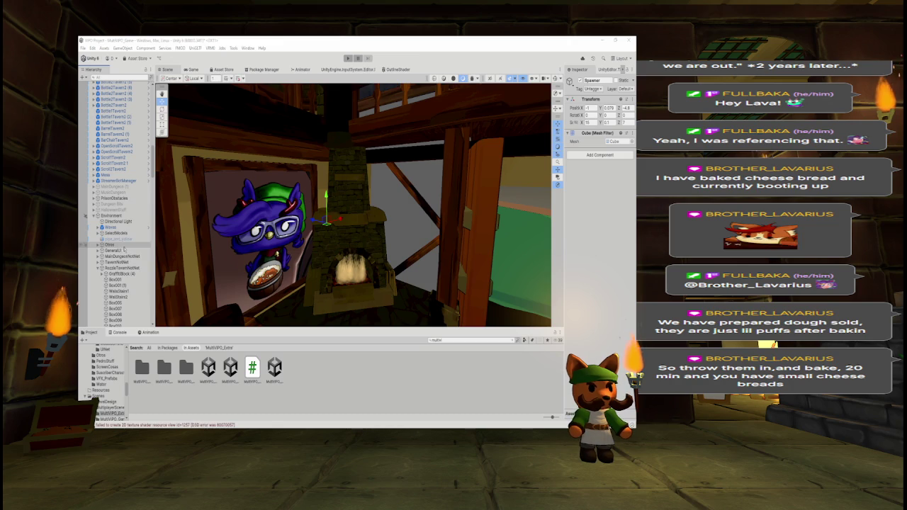
Delete the finished Spawner and GroundCollider lines from the to-do list
key("alt+Tab")
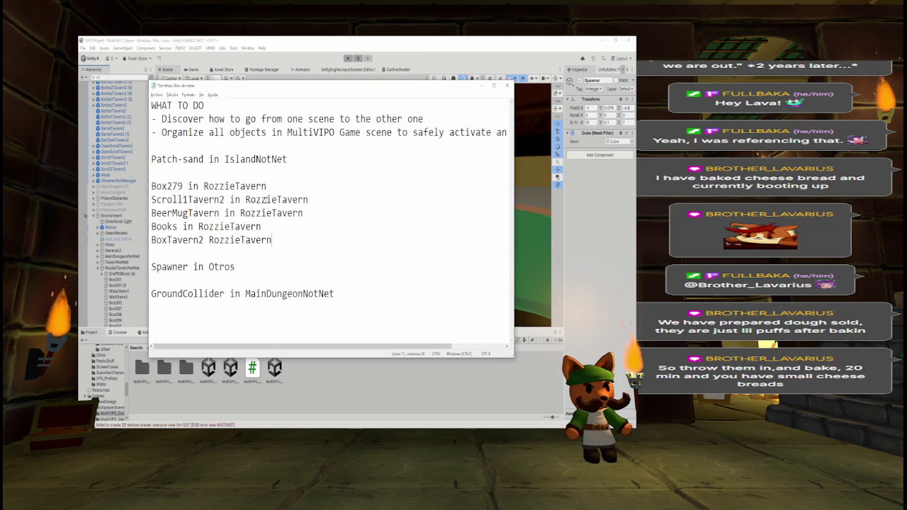
left_click_drag(251, 263, 171, 265)
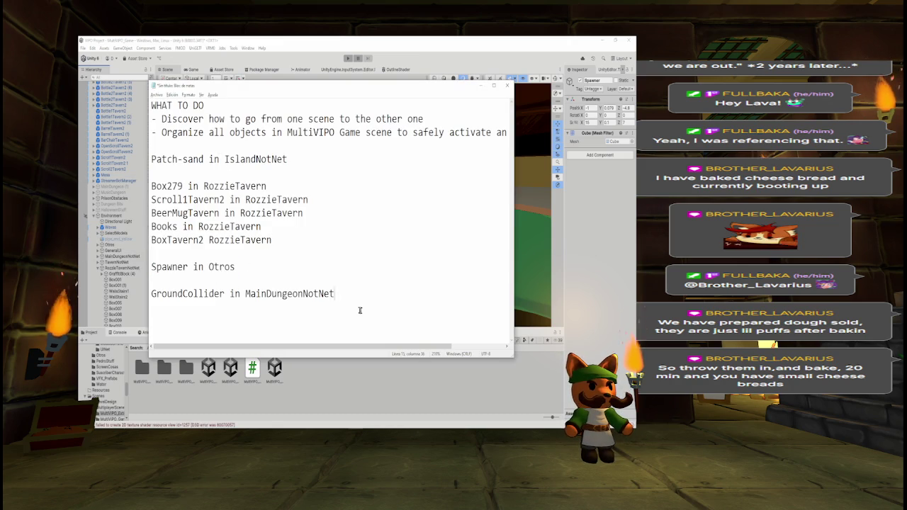
left_click_drag(361, 310, 163, 262)
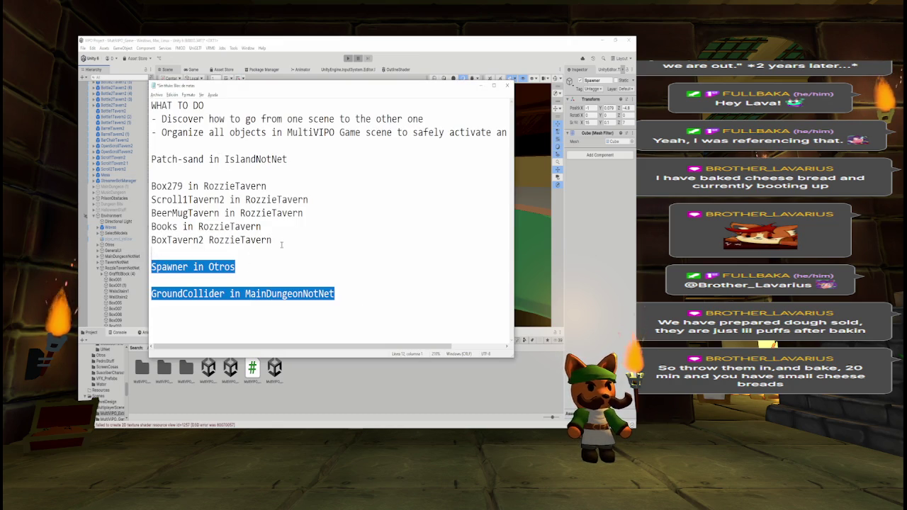
key("BackSpace")
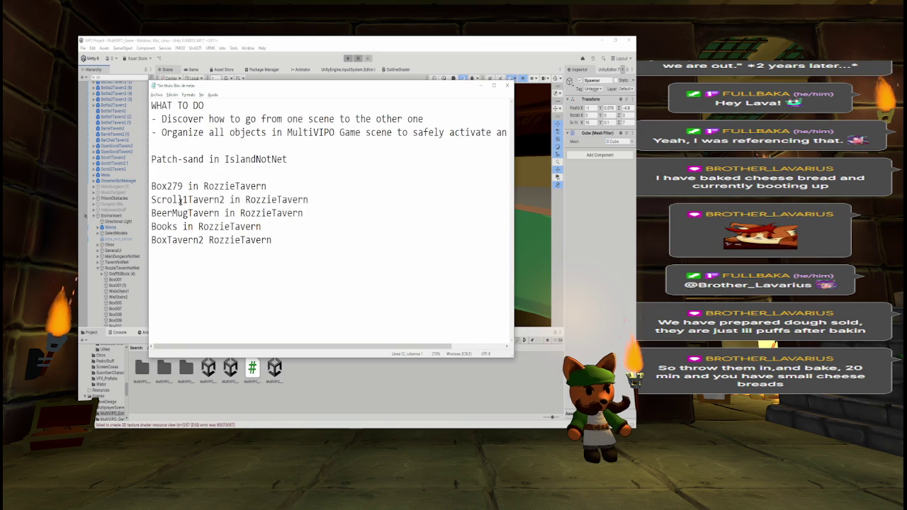
Collapse RozzieTavernNotNet, expand IslandNotNet, and frame the patch-sand object in the scene
left_click(112, 252)
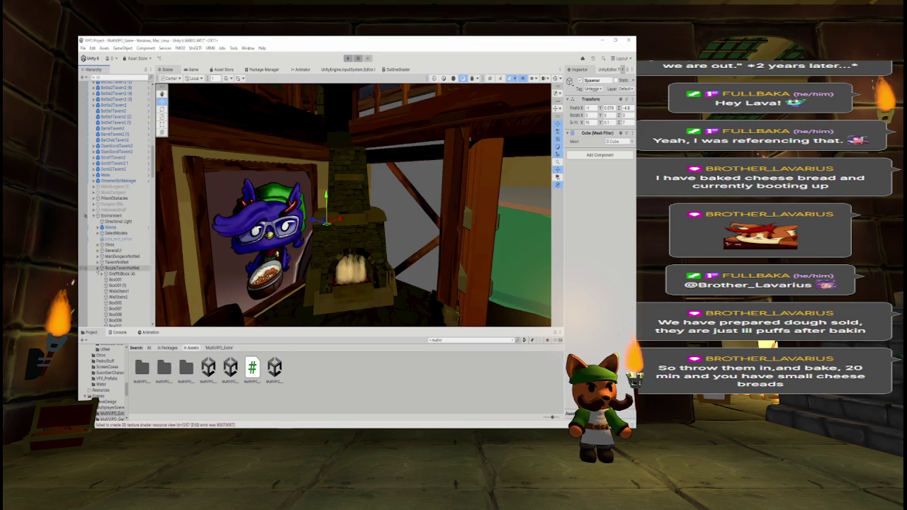
left_click(97, 268)
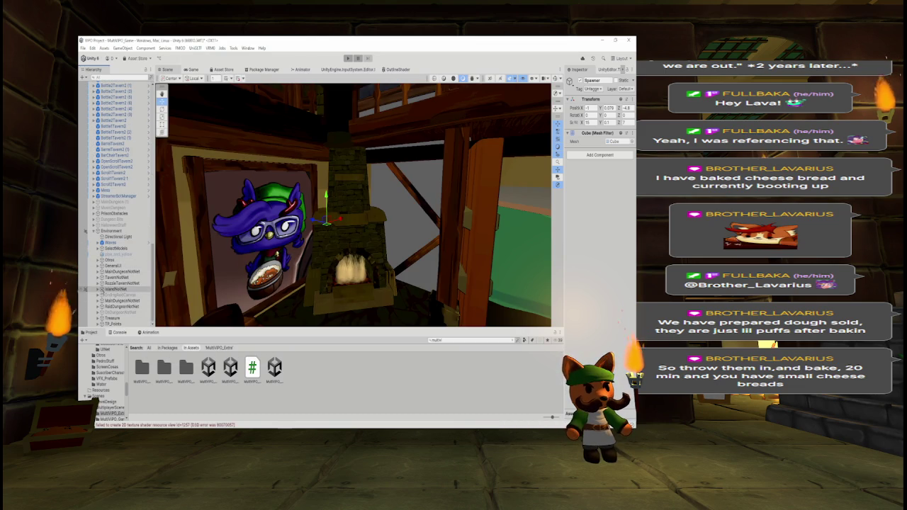
left_click(97, 289)
scroll(128, 283, "down", 3)
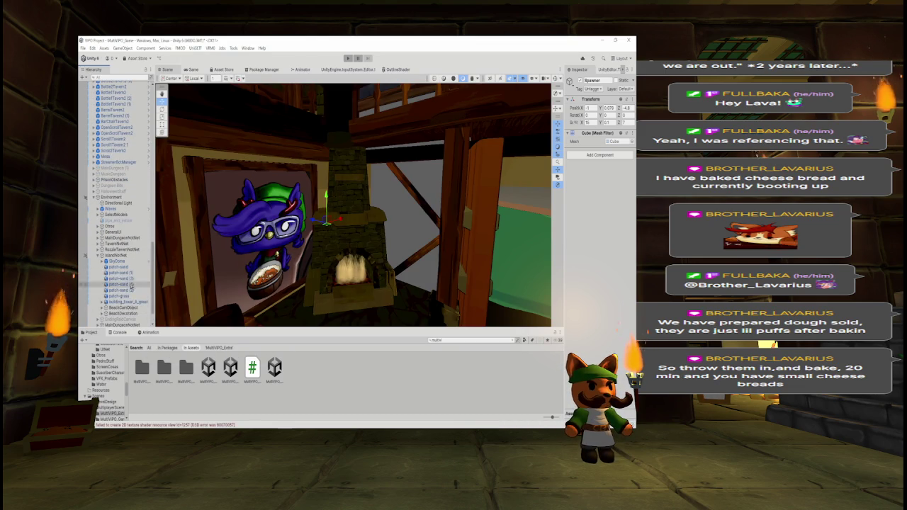
left_click(120, 267)
key("f")
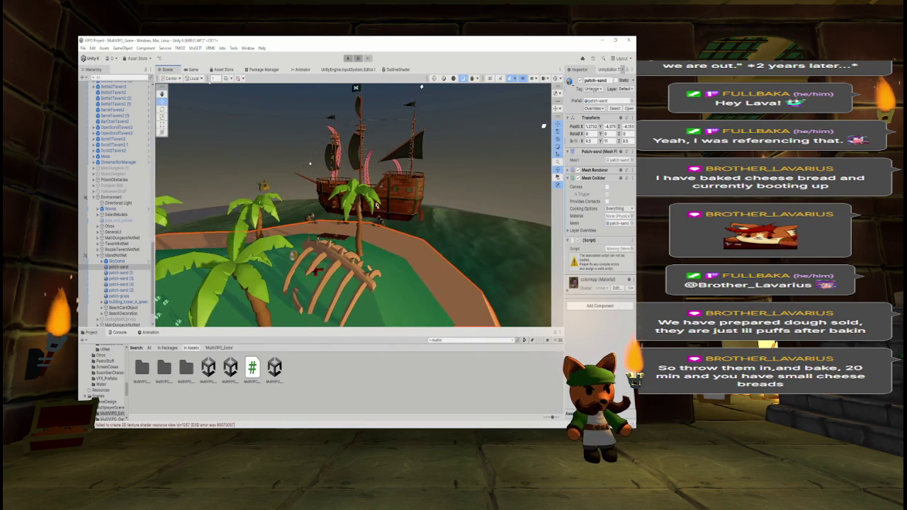
Select patch-sand (1) and fly the view over the beach, interior and landscape of the island
left_click(113, 273)
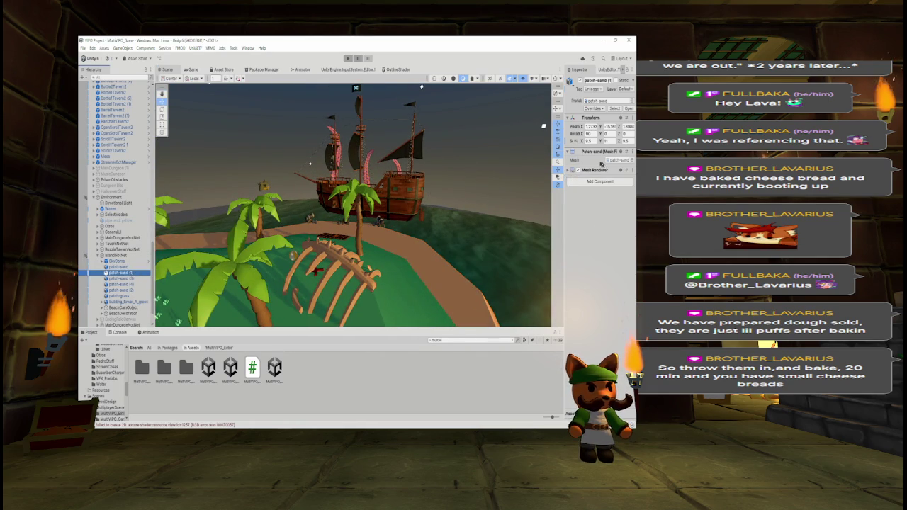
mouse_move(310, 163)
left_mouse_down()
mouse_move(273, 90)
mouse_move(412, 124)
mouse_move(439, 145)
left_mouse_up()
mouse_move(481, 198)
left_mouse_down()
mouse_move(481, 187)
mouse_move(457, 178)
mouse_move(378, 171)
left_mouse_up()
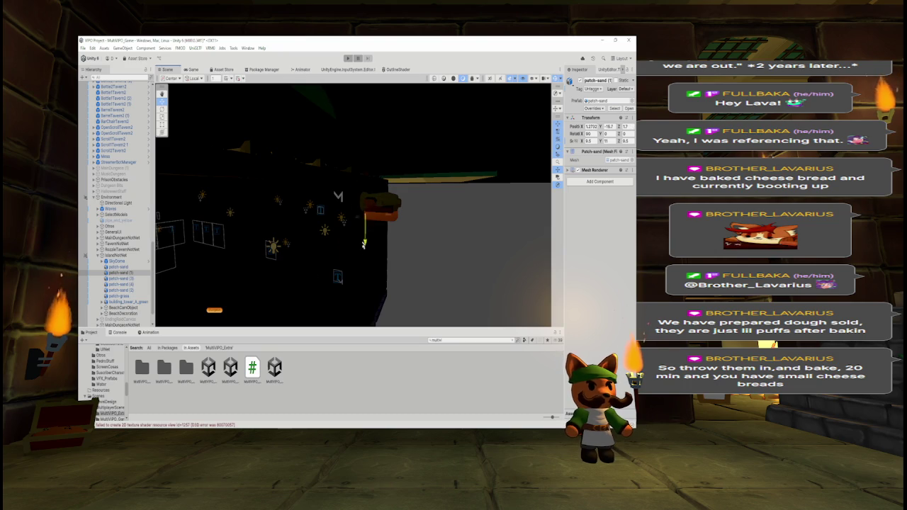
mouse_move(316, 190)
left_mouse_down()
mouse_move(319, 214)
mouse_move(347, 205)
mouse_move(345, 221)
mouse_move(346, 156)
mouse_move(345, 214)
mouse_move(378, 227)
left_mouse_up()
Delete patch-sand (1) and patch-sand (3), then undo the deletion
right_click(143, 272)
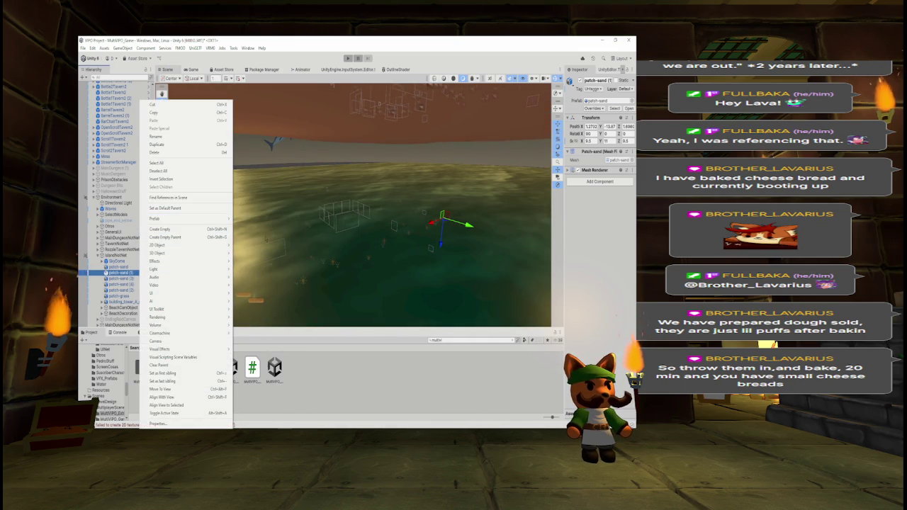
left_click(155, 152)
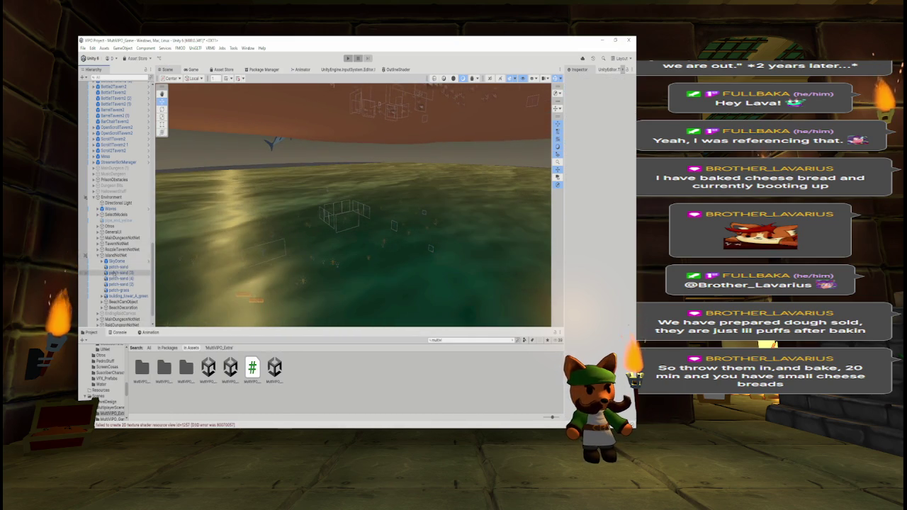
left_click(120, 272)
mouse_move(376, 181)
left_mouse_down()
mouse_move(376, 196)
mouse_move(337, 215)
left_mouse_up()
key("Delete")
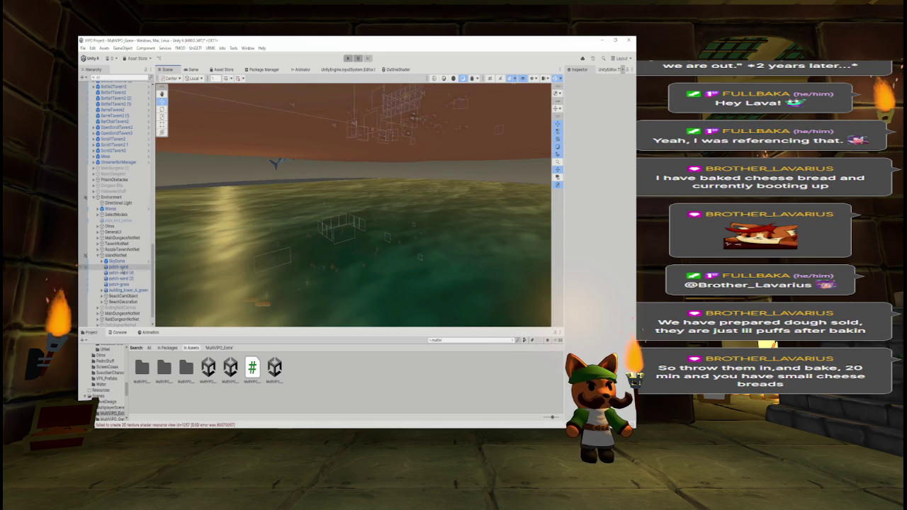
left_click(133, 267)
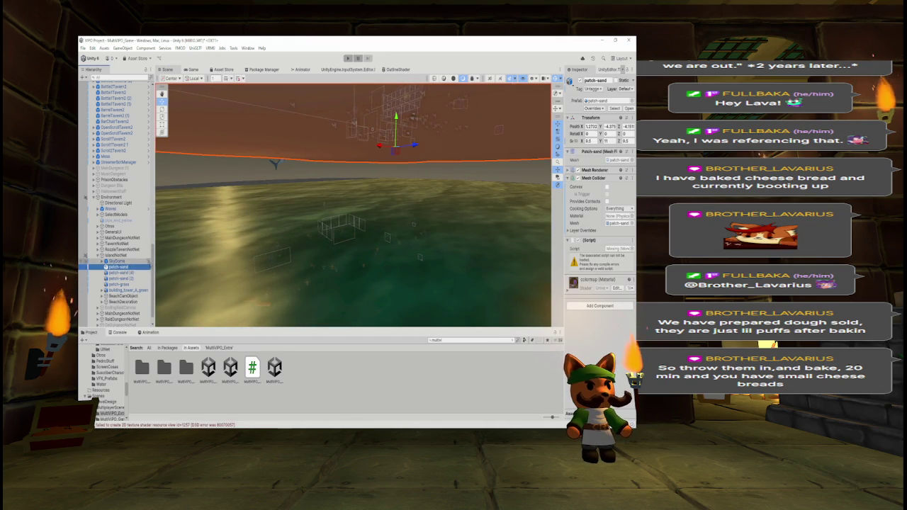
key("ctrl+z")
key("ctrl+z")
key("ctrl+z")
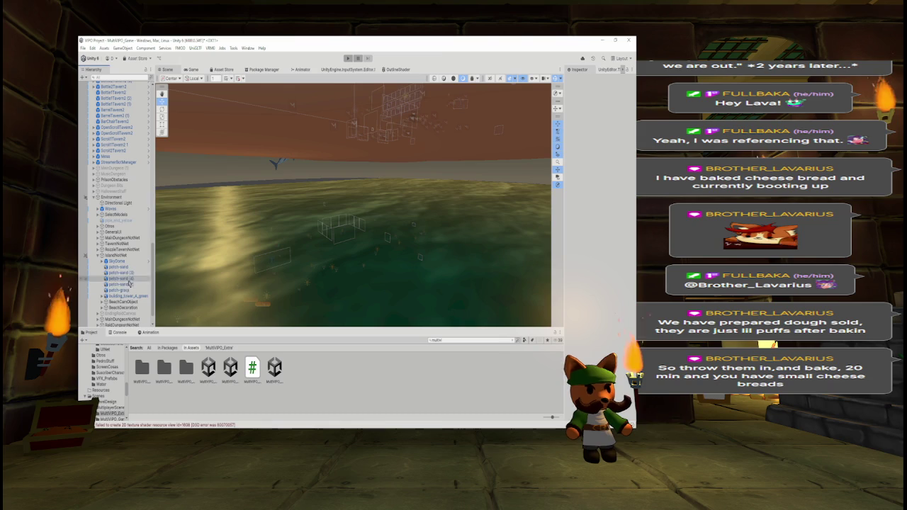
Select patch-sand (3), check its Mesh Renderer options, and delete the piece
left_click(121, 273)
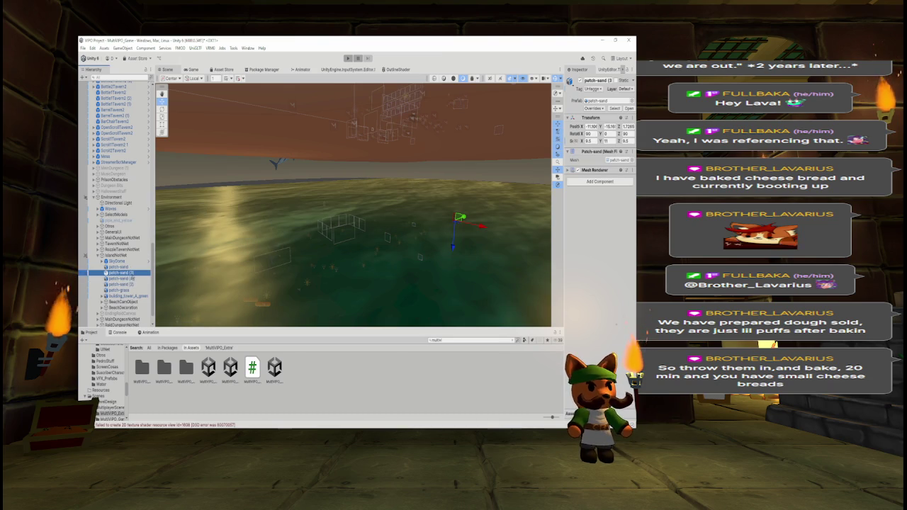
left_click(628, 170)
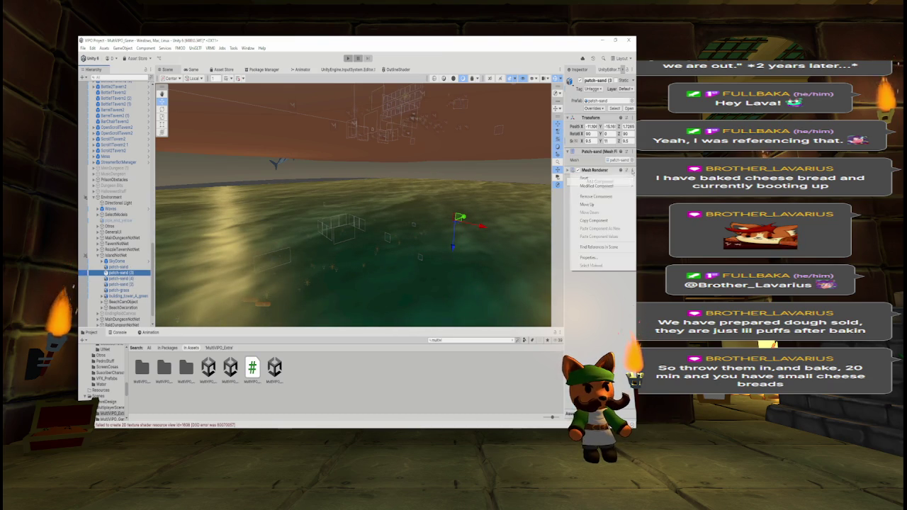
left_click(591, 196)
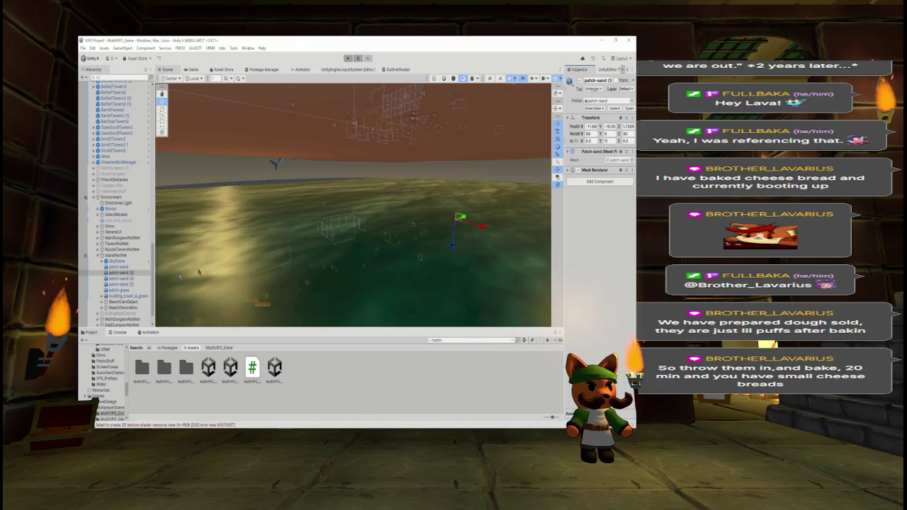
key("Delete")
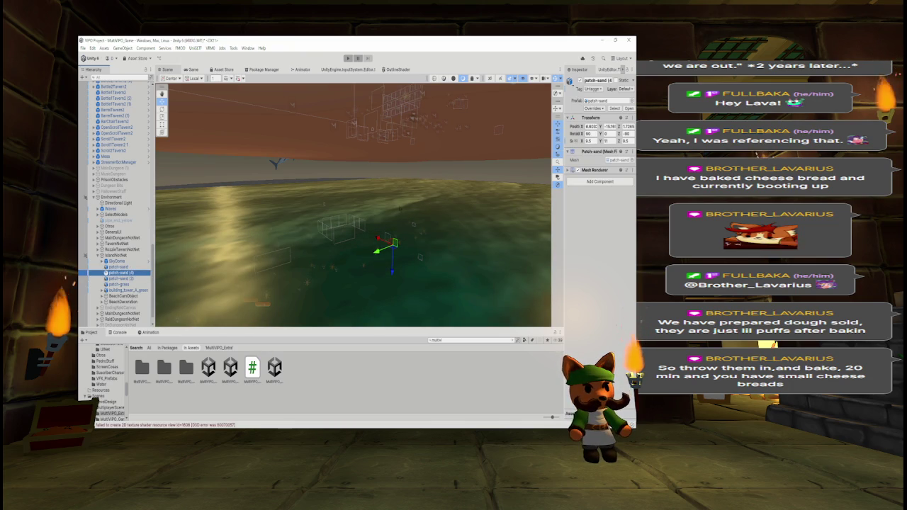
left_click(576, 170)
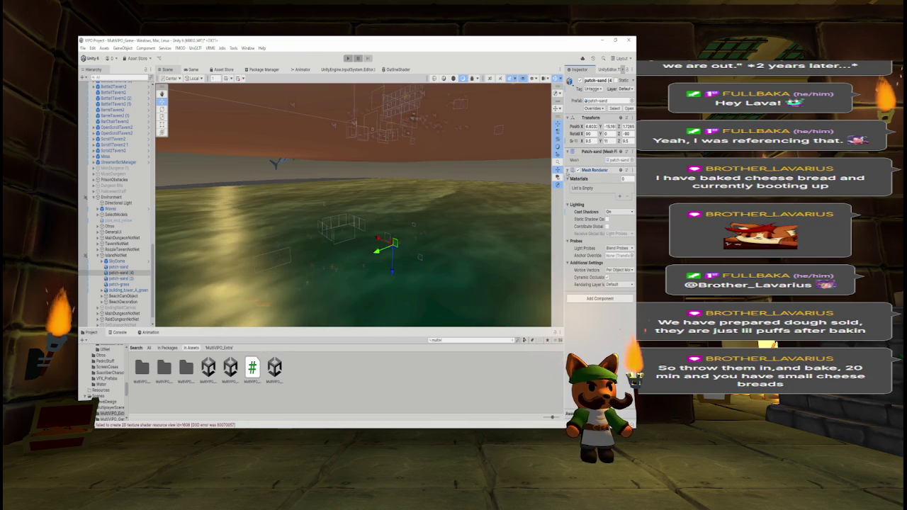
Restore the deleted patch-sand (3) and inspect patch-sand (1)'s Mesh Renderer settings
left_click(387, 237)
left_click(424, 233)
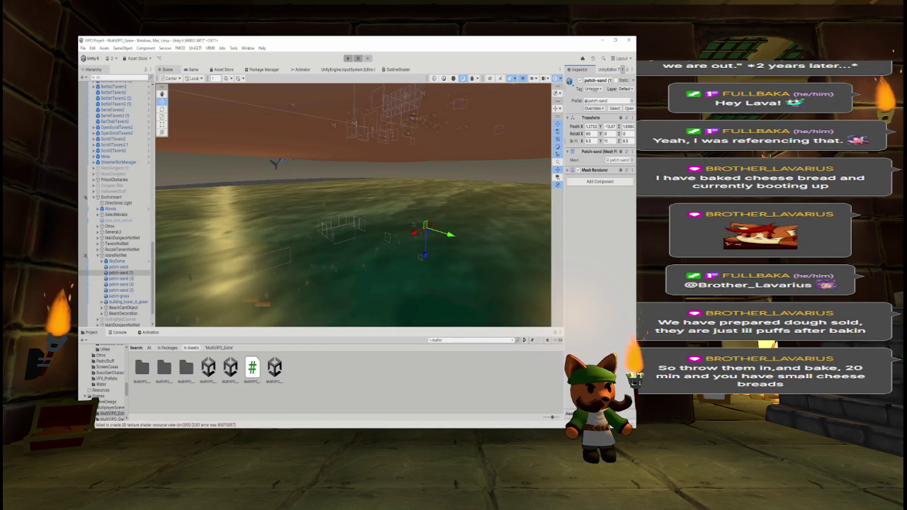
left_click(570, 170)
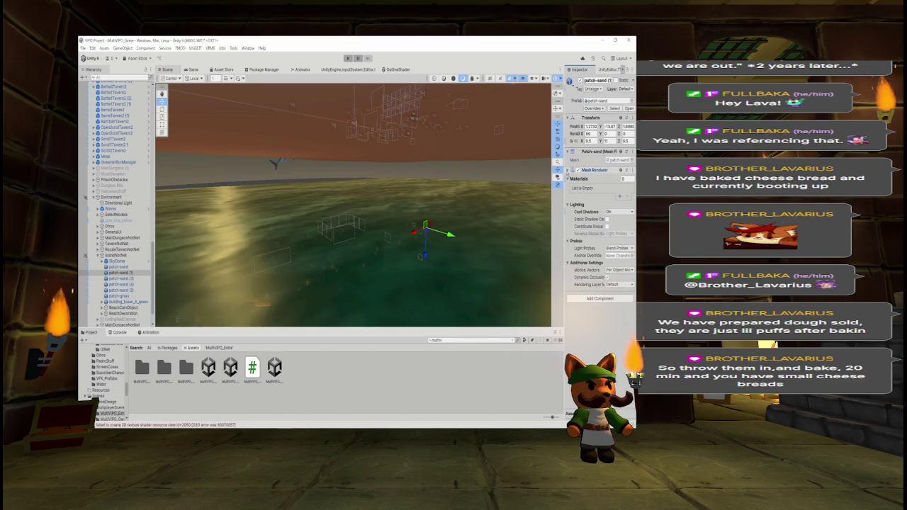
left_click(119, 278)
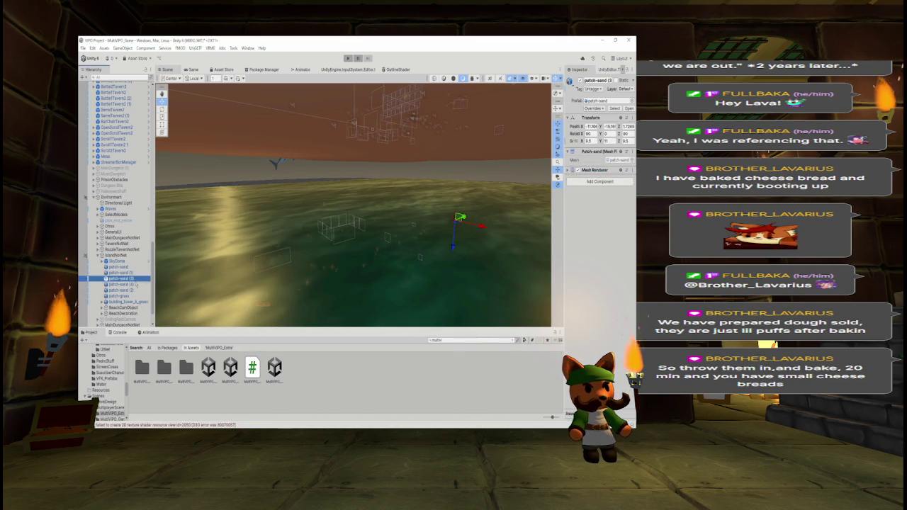
Remove the Mesh Renderer from patch-sand (2) and select patch-grass
left_click(139, 289)
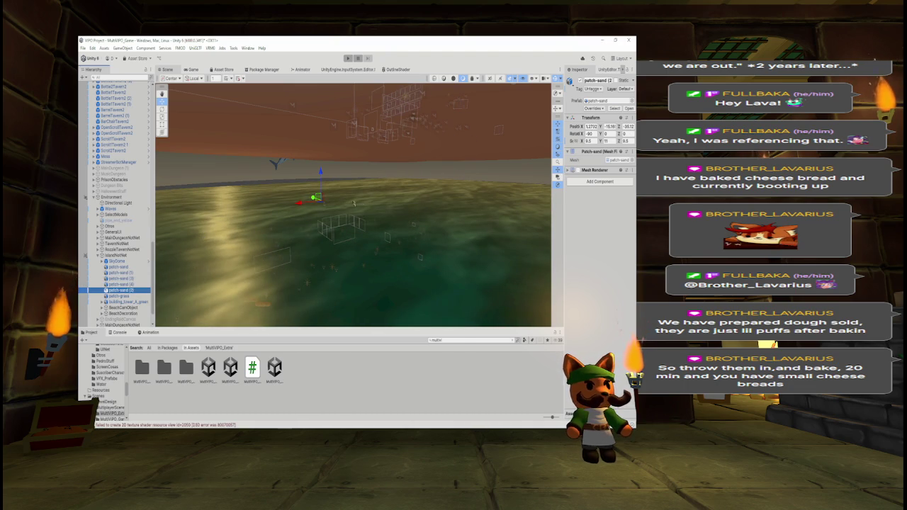
left_click(577, 170)
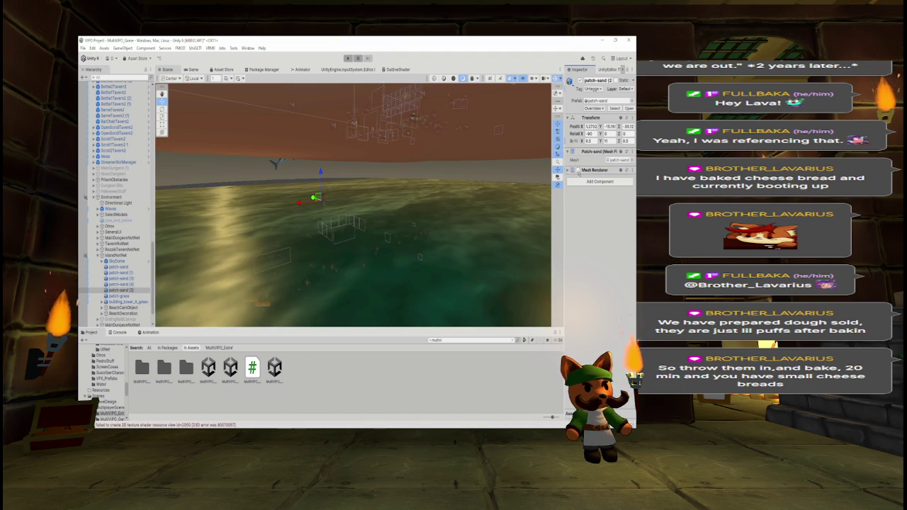
left_click(630, 170)
left_click(595, 190)
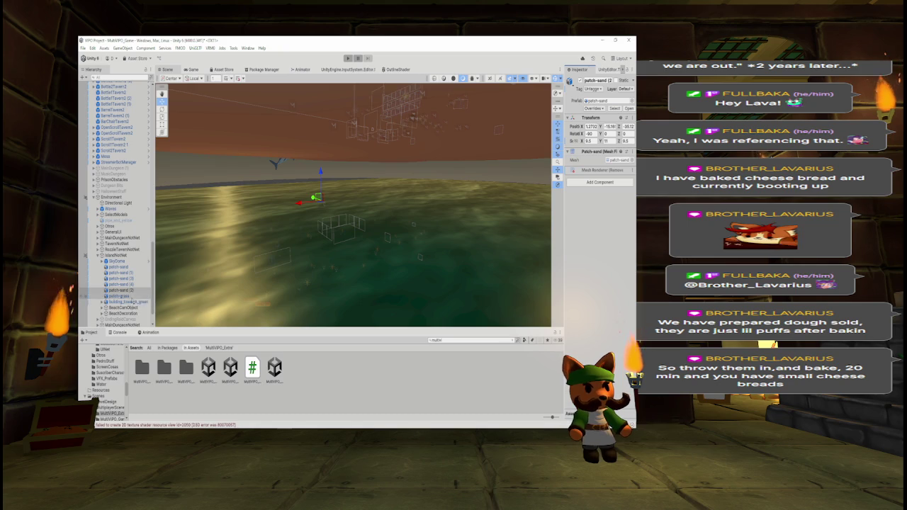
left_click(119, 295)
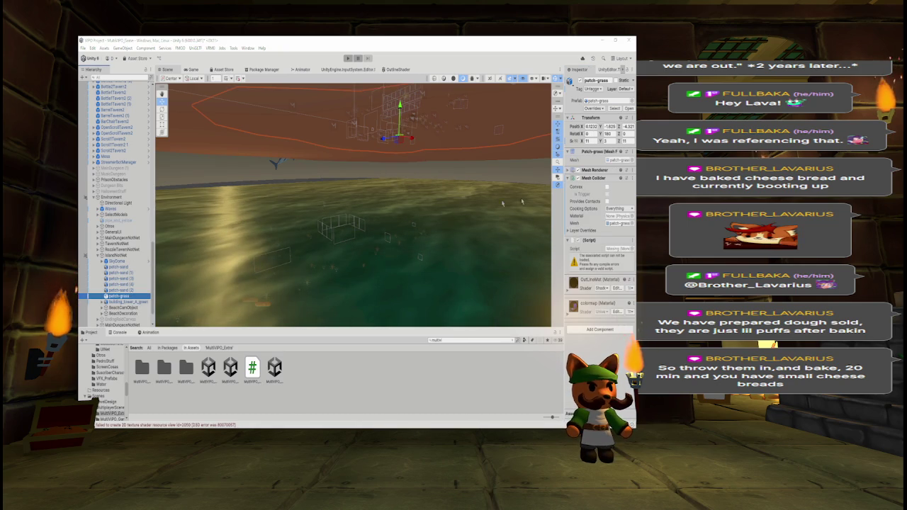
key("alt+Tab")
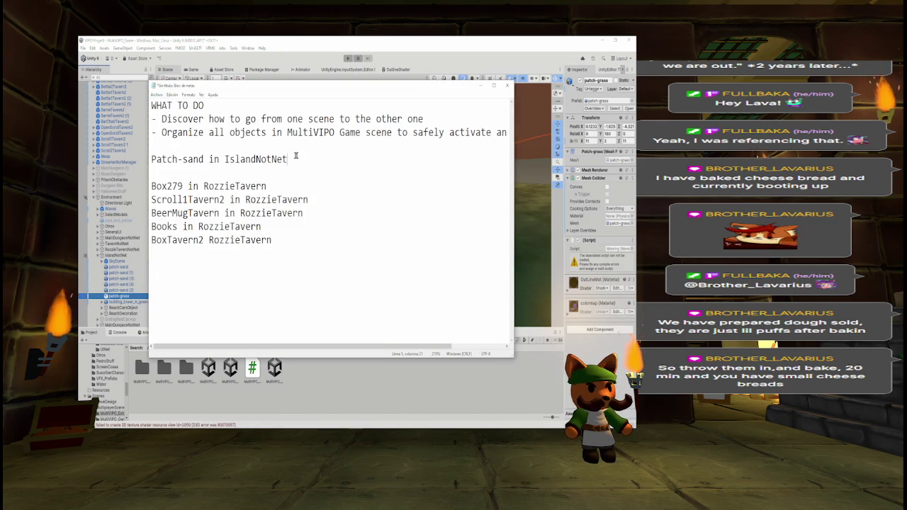
In Notepad, delete the 'Patch-sand in IslandNotNet' line and copy the name Box279
left_click_drag(296, 157, 158, 146)
key("BackSpace")
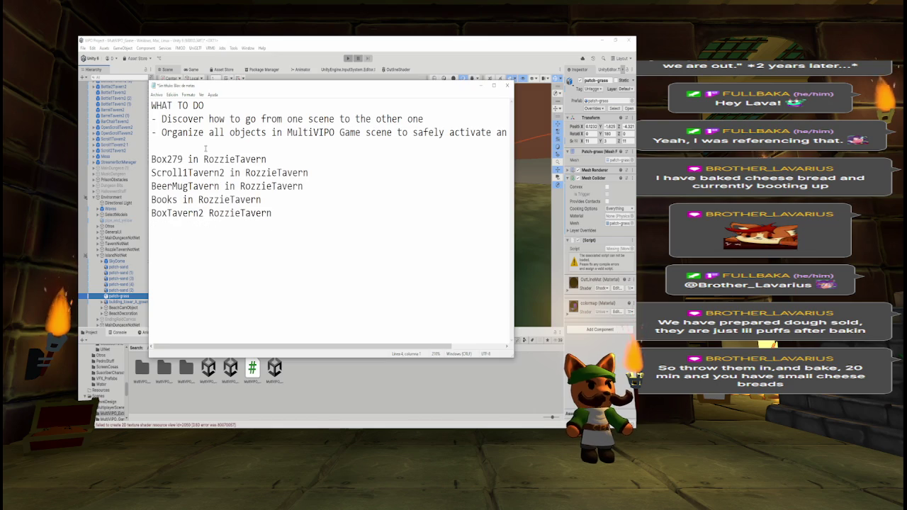
double_click(168, 159)
key("ctrl+c")
Filter Unity's Hierarchy for Box279 and select the Cube inside it
left_click(114, 77)
key("ctrl+v")
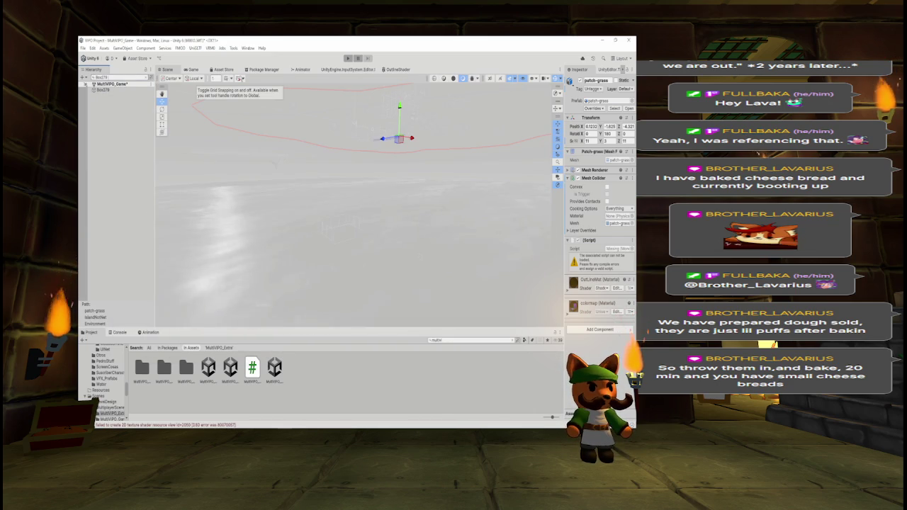
left_click(103, 90)
left_click(148, 77)
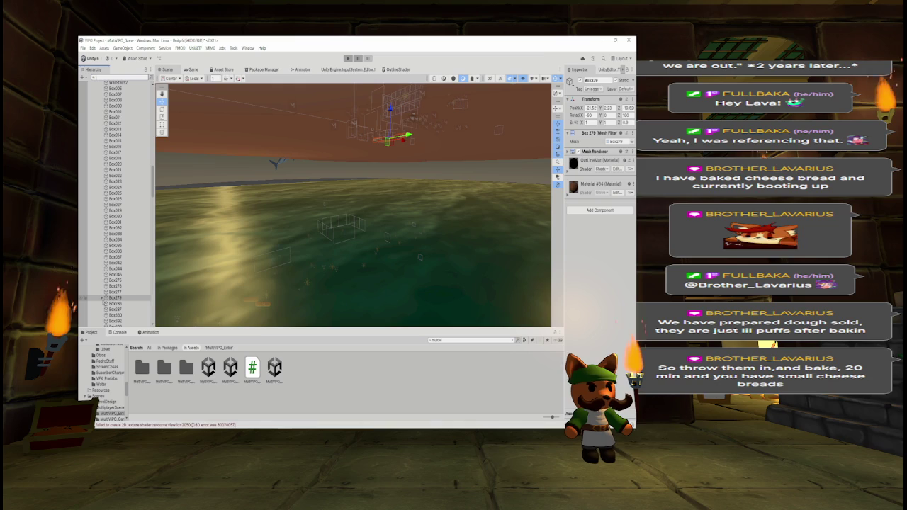
left_click(117, 303)
Remove the Mesh Renderer from Box279's Cube and bring Notepad back to the front
mouse_move(270, 244)
left_mouse_down()
mouse_move(248, 122)
mouse_move(255, 129)
left_mouse_up()
right_click(613, 151)
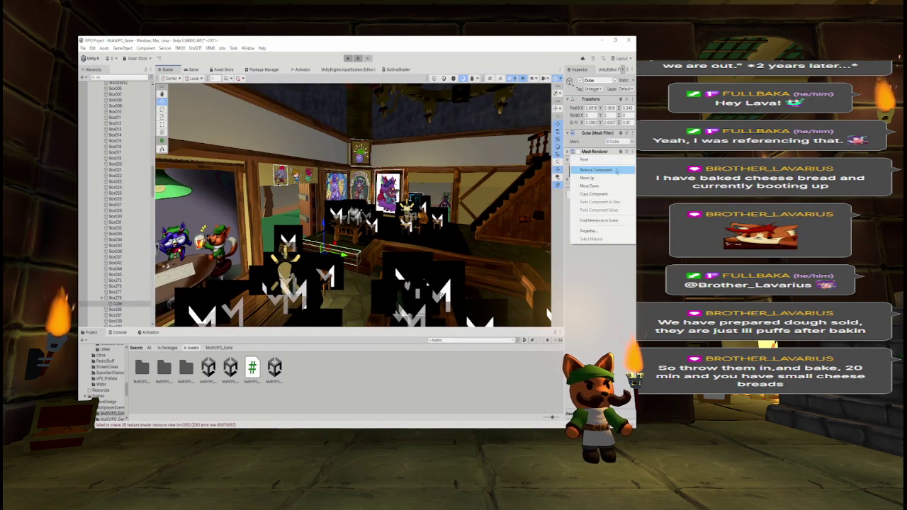
left_click(616, 170)
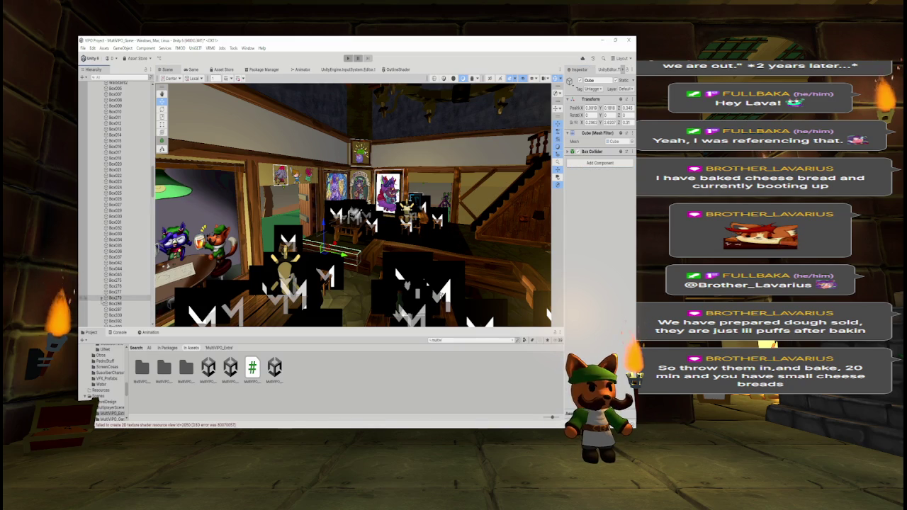
key("alt+Tab")
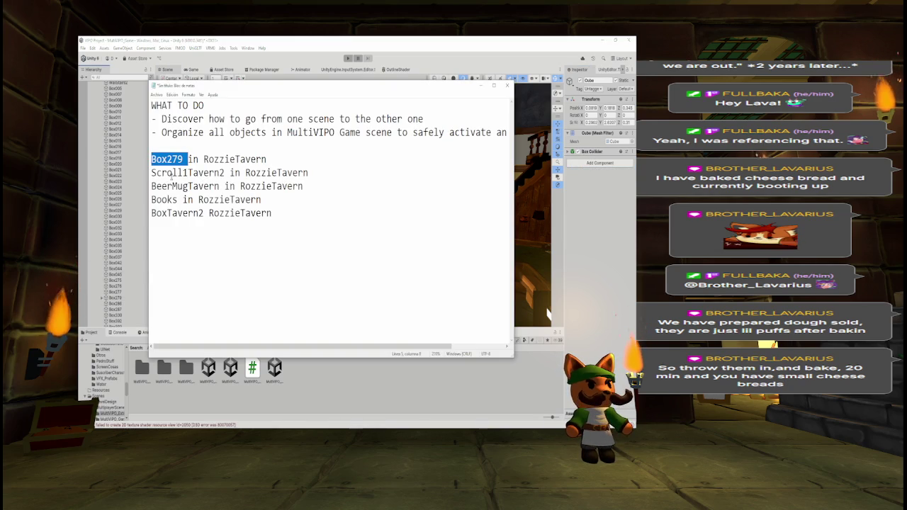
Pick Scroll1Tavern2 from the to-do list and select the scroll on the tavern table
double_click(171, 174)
key("alt+Tab")
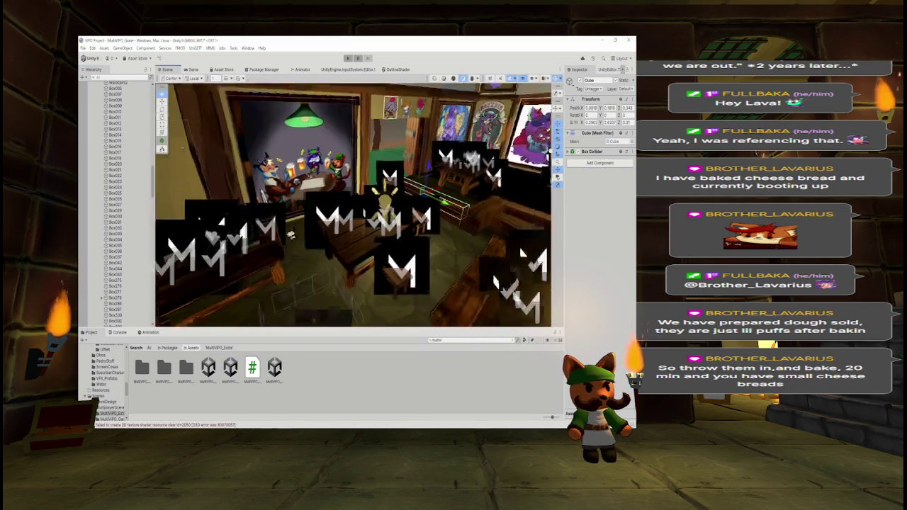
key("f")
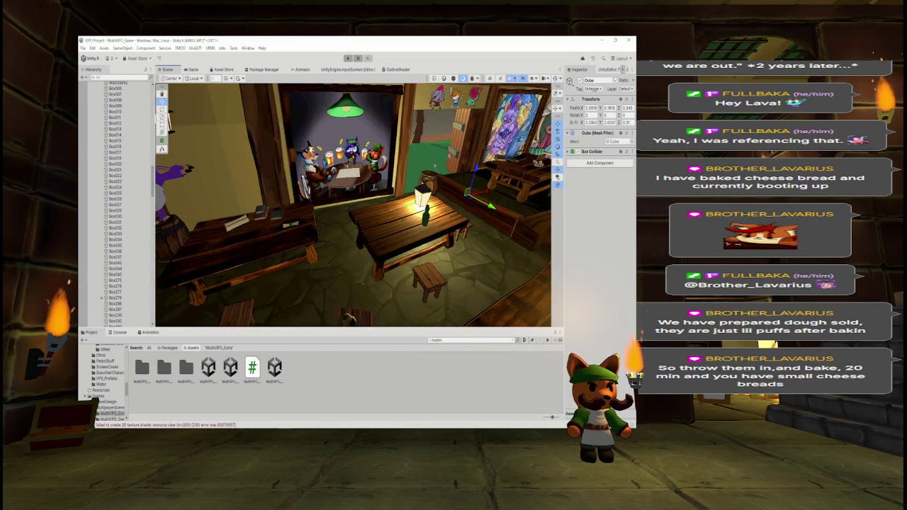
left_click(284, 188)
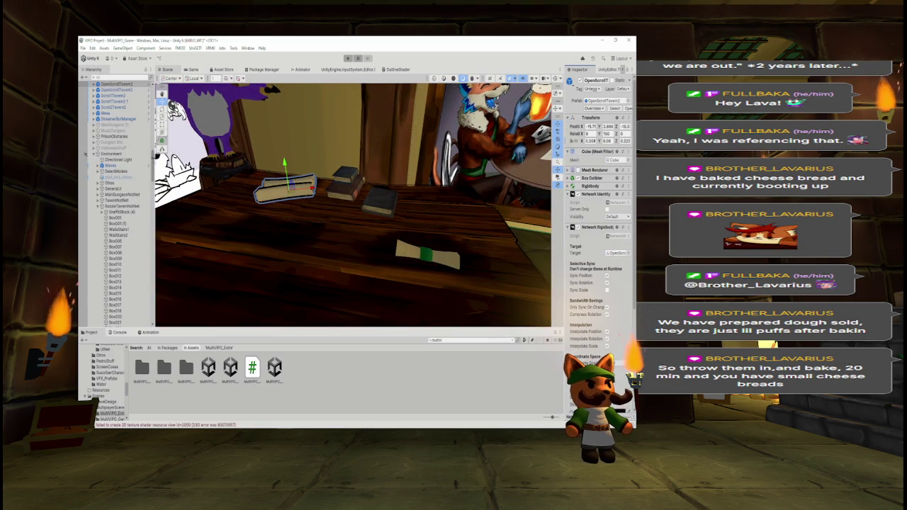
scroll(117, 206, "up", 3)
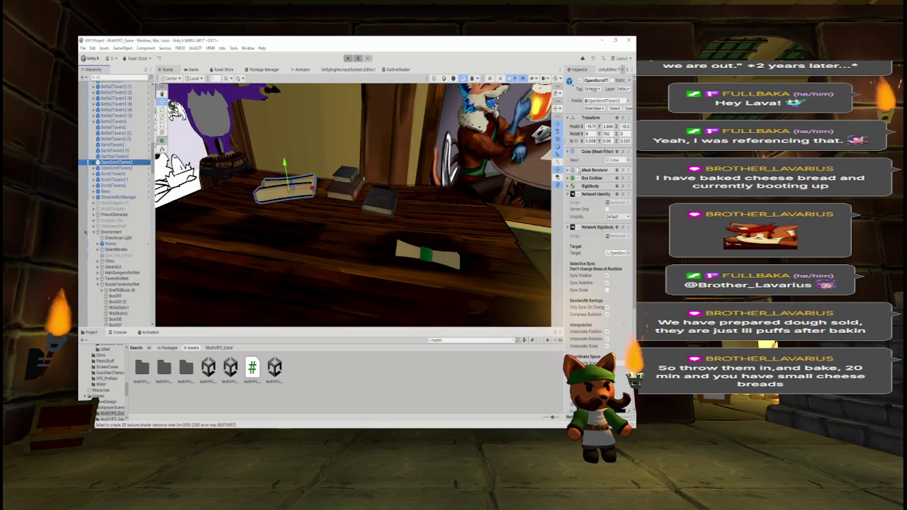
left_click(577, 173)
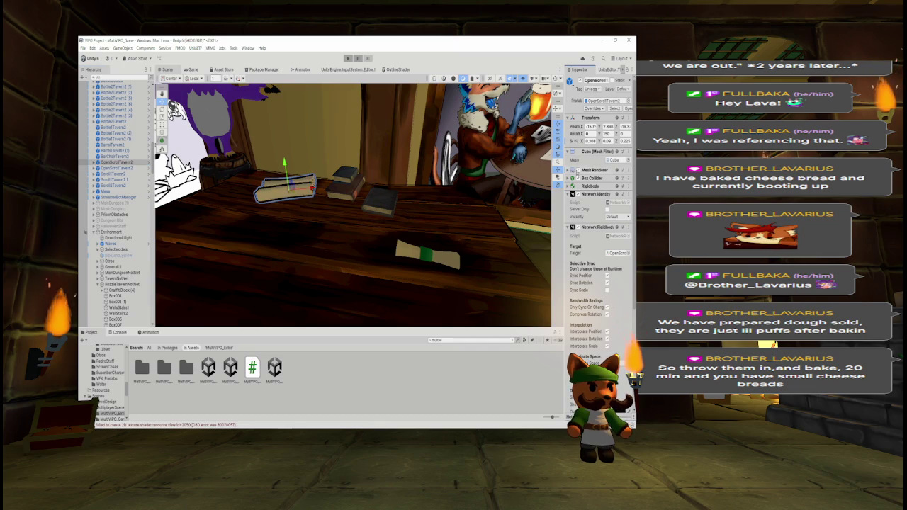
Remove the Mesh Renderer from OpenScroll2Tavern2
left_click(117, 163)
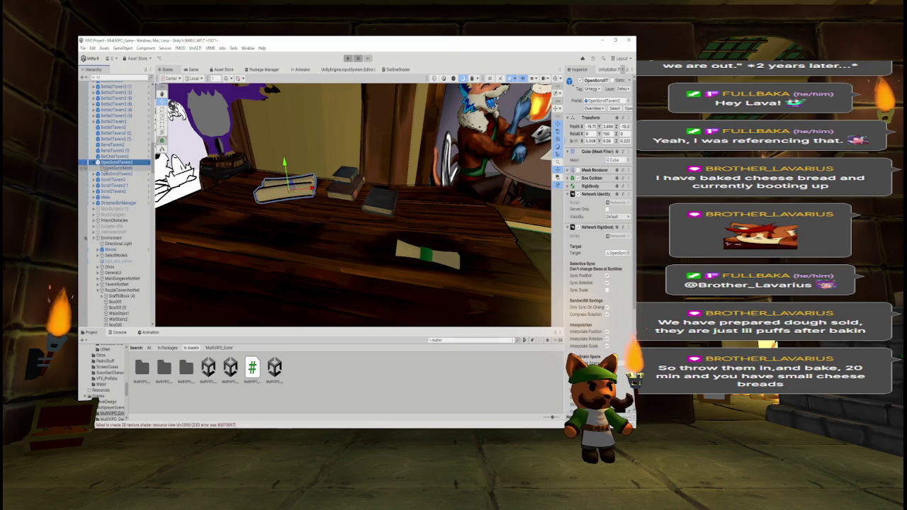
key("Left")
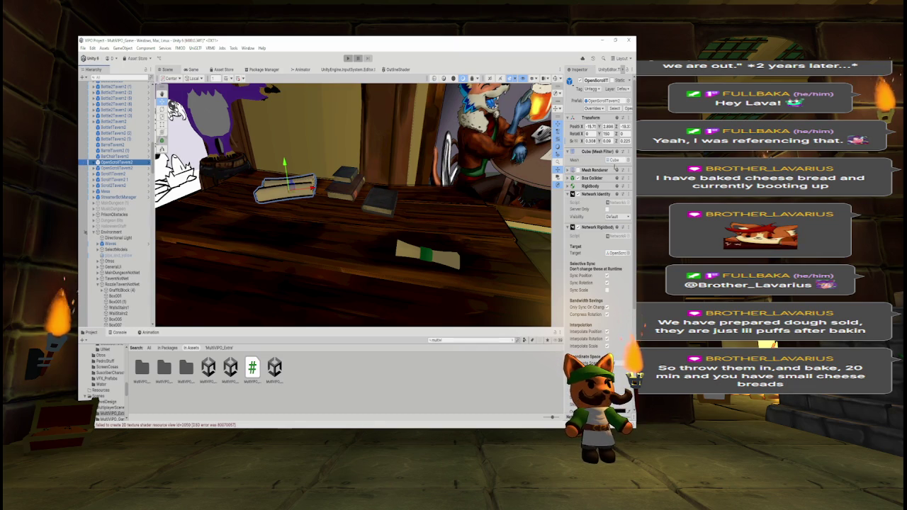
right_click(599, 170)
left_click(593, 195)
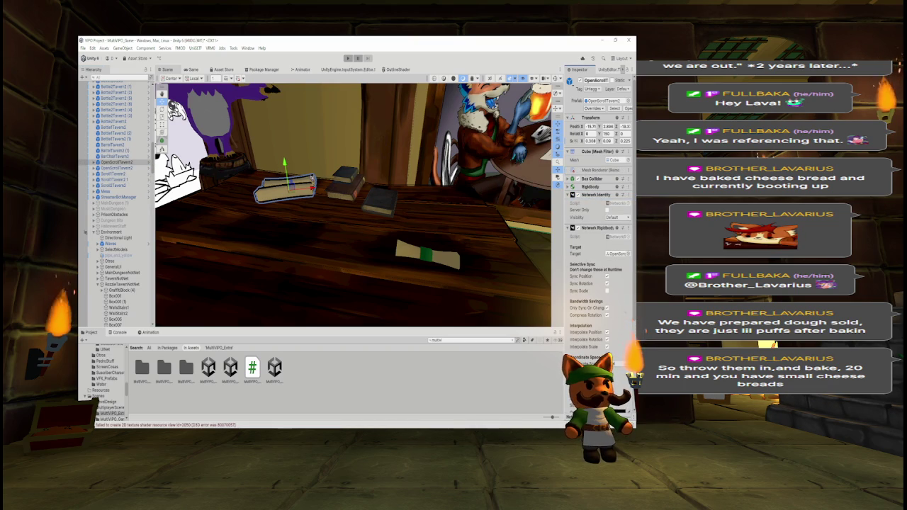
Remove the Mesh Renderers from the table's book stack and Book2Tavern2 1
left_click(344, 186)
left_click(623, 170)
left_click(591, 188)
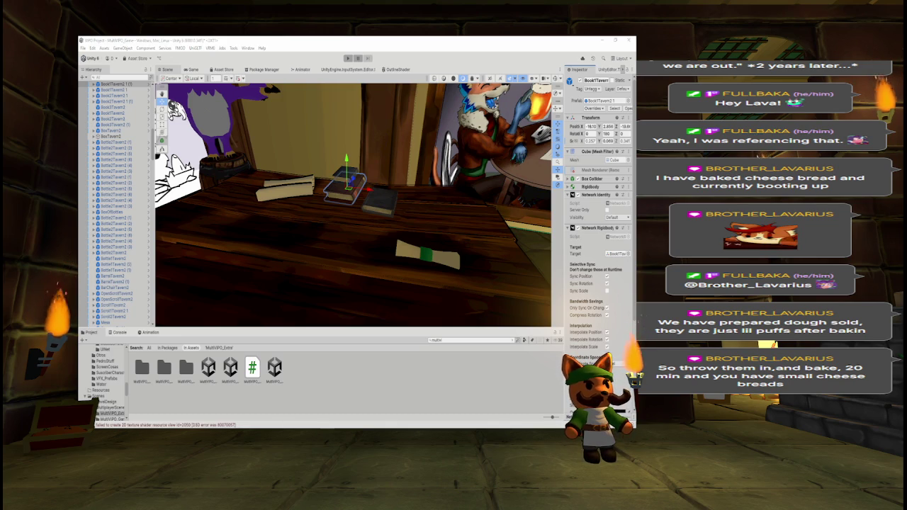
left_click(117, 96)
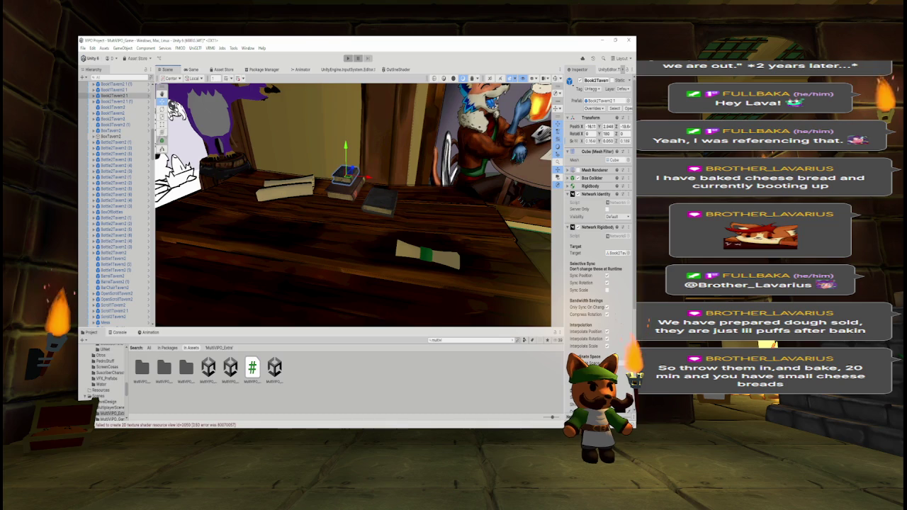
left_click(627, 171)
left_click(595, 189)
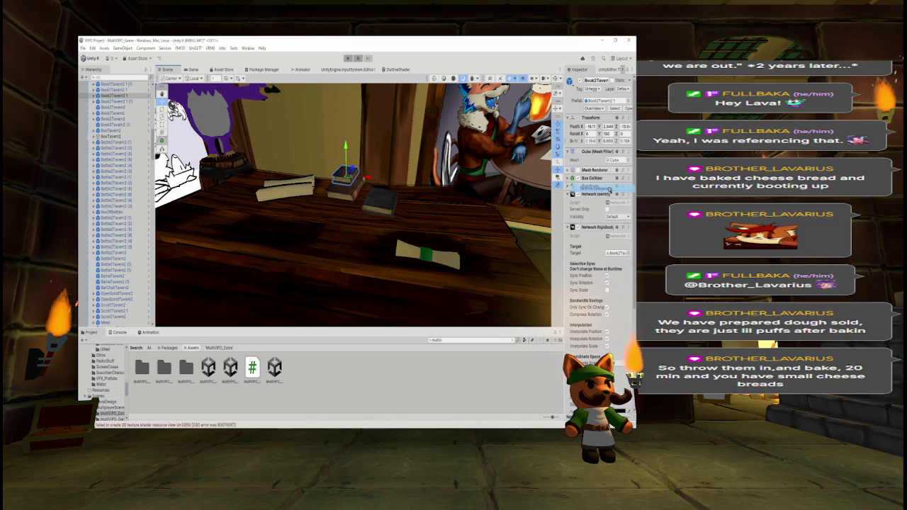
Leave Book3Tavern2 unchanged, select the rolled scroll, and collapse its Network Identity and Network Rigidbody
key("Down")
key("Down")
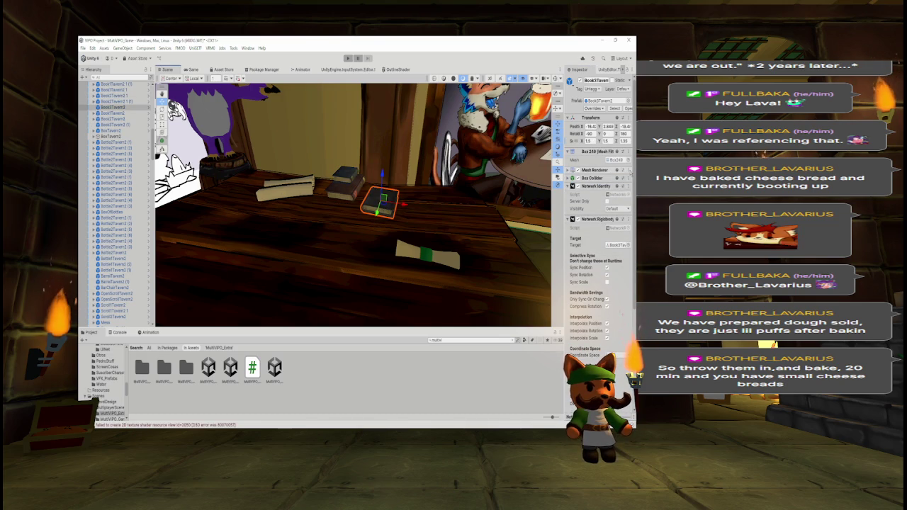
left_click(628, 171)
left_click(487, 234)
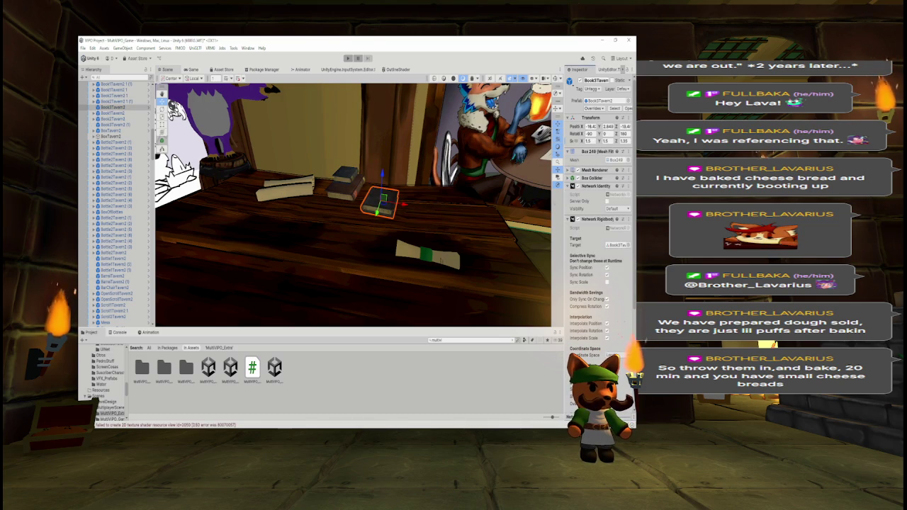
left_click(428, 256)
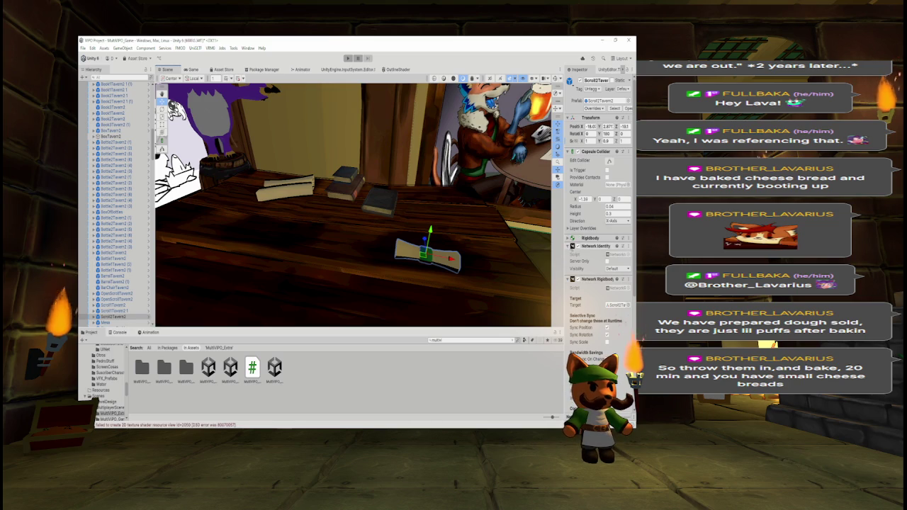
left_click(569, 245)
left_click(569, 254)
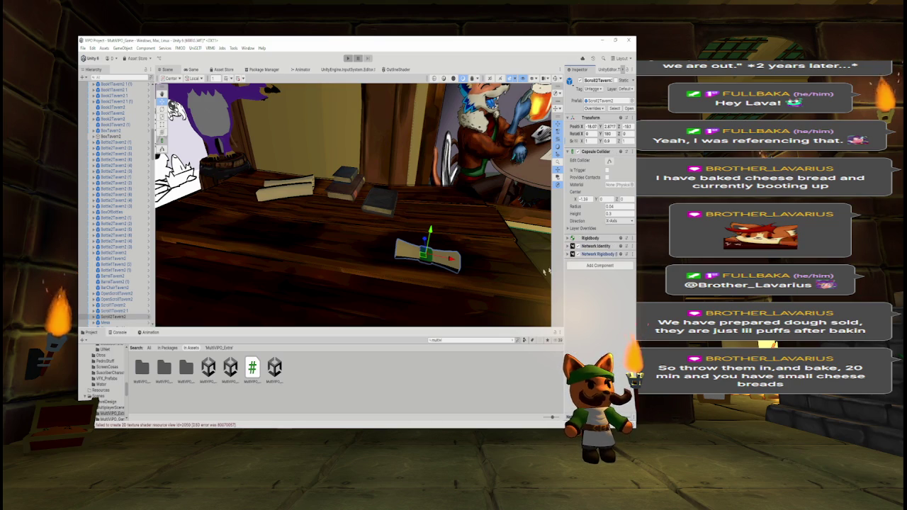
Remove the Mesh Renderer from the counter scroll, then select the beer mug
mouse_move(211, 257)
left_mouse_down()
mouse_move(438, 198)
mouse_move(424, 203)
mouse_move(461, 200)
left_mouse_up()
left_click(311, 175)
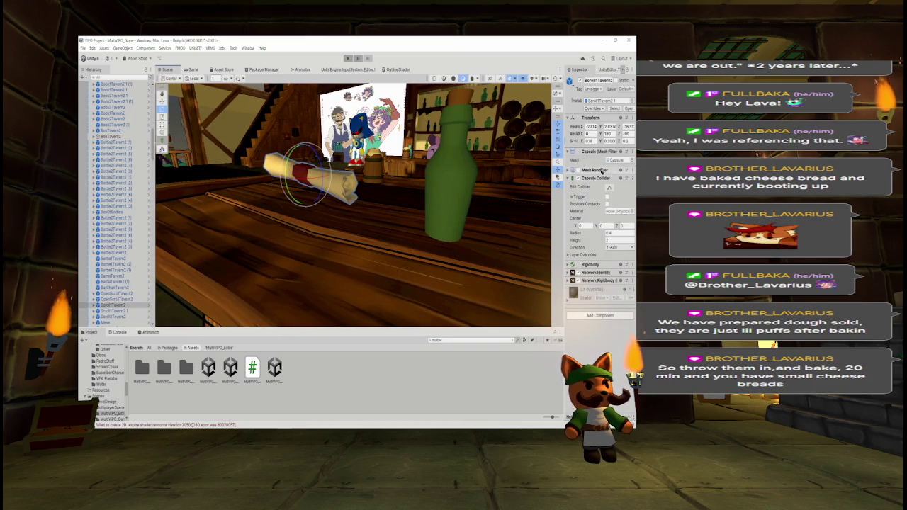
right_click(599, 174)
left_click(603, 186)
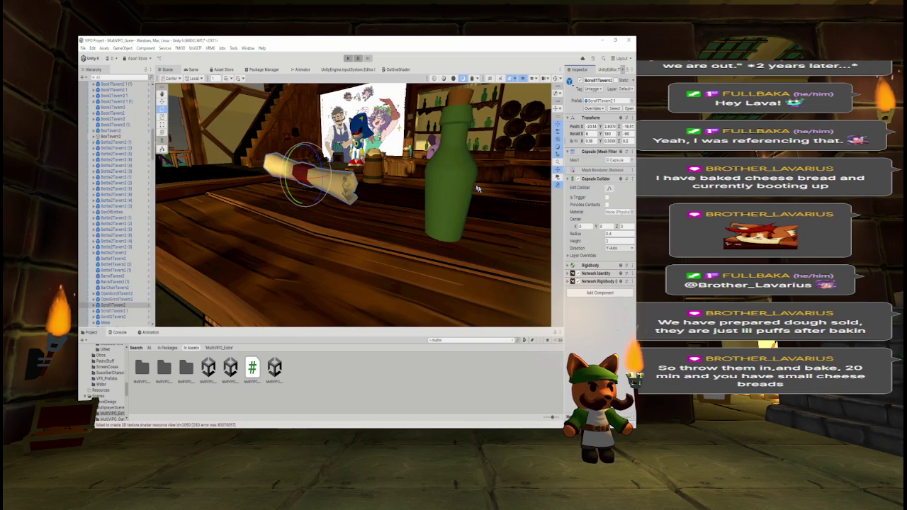
left_click(383, 173)
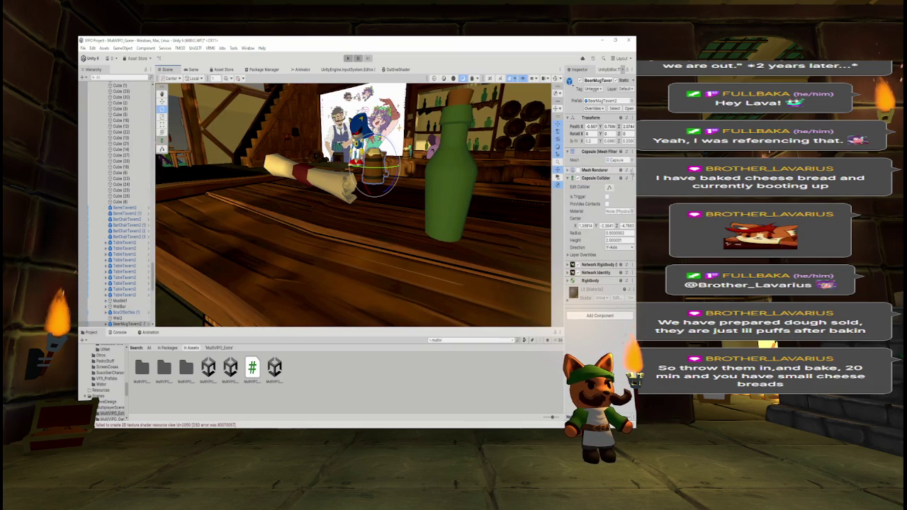
Remove the beer mug's Mesh Renderer and select the mug again
left_click(629, 171)
left_click(600, 188)
scroll(375, 176, "up", 5)
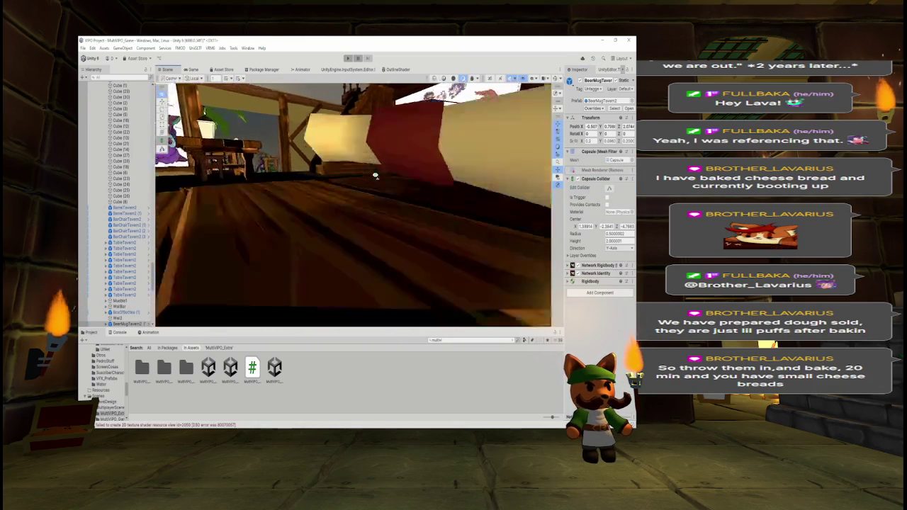
scroll(375, 176, "down", 5)
scroll(324, 190, "up", 2)
scroll(324, 190, "up", 1)
left_click(333, 183)
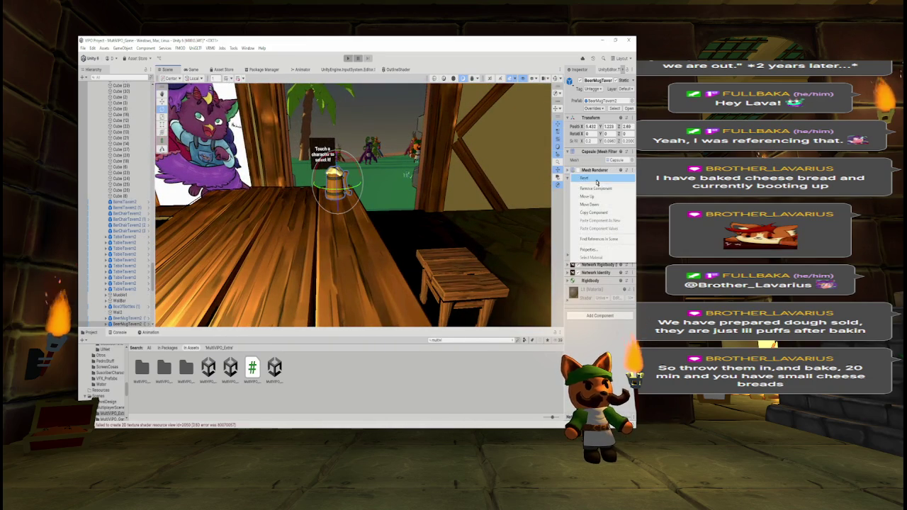
Frame the BoxTavern2 crate and remove the Mesh Renderer from its child Cube
left_click_drag(406, 174, 514, 186)
scroll(514, 186, "up", 5)
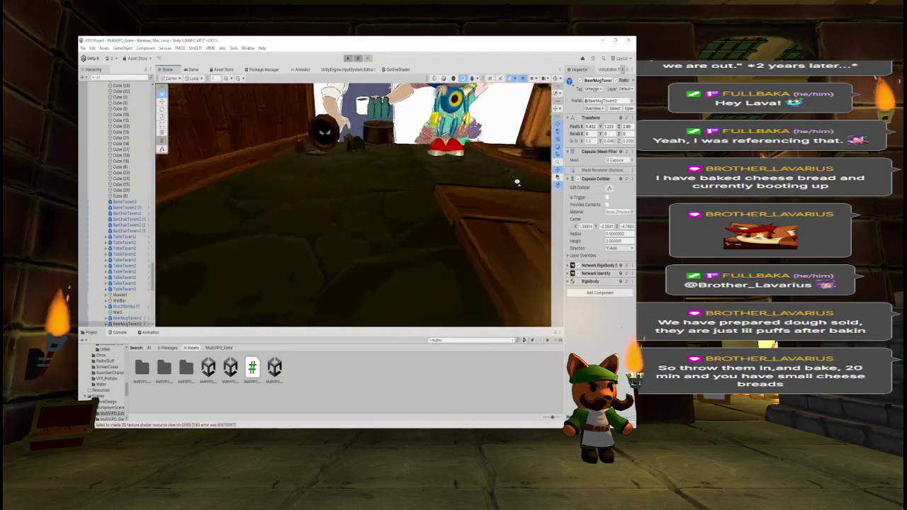
left_click(379, 150)
key("f")
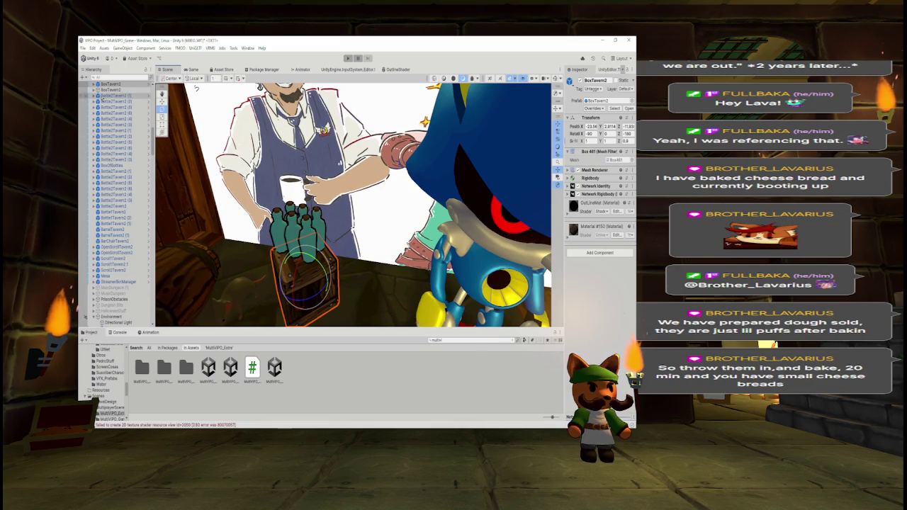
left_click(93, 83)
left_click(107, 90)
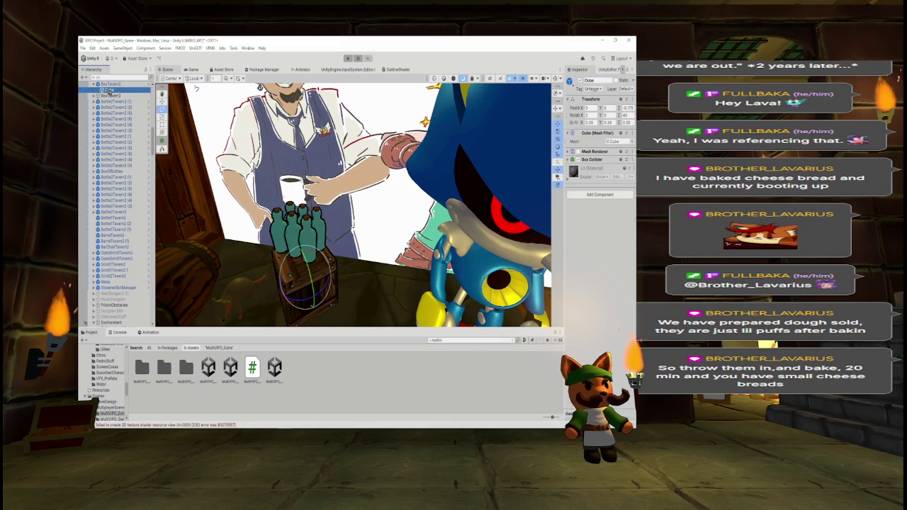
left_click(629, 153)
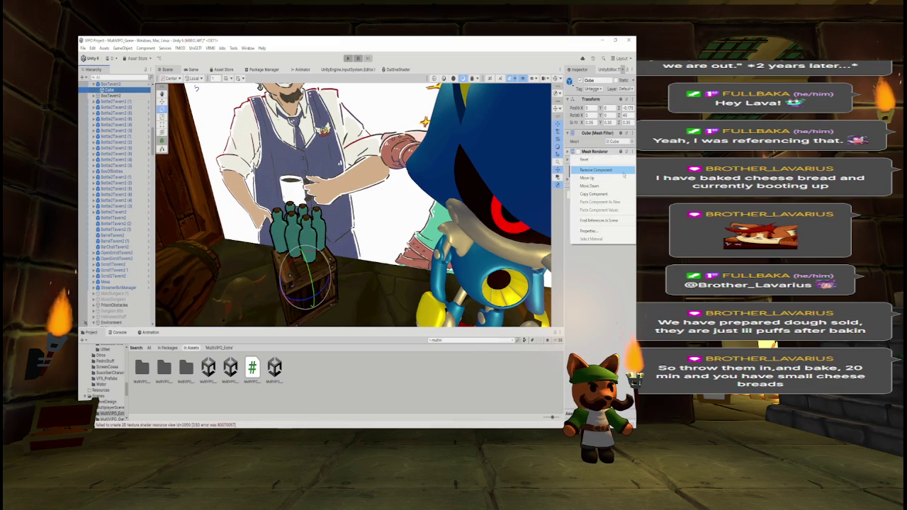
left_click(599, 170)
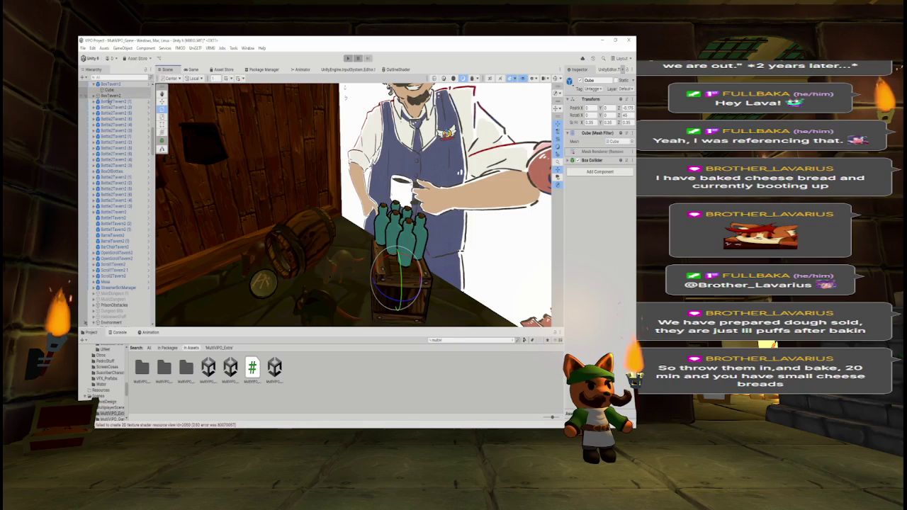
Select BoxTavern2's BoxMesh child, collapse the group, and select the beer mug on the bar
double_click(110, 95)
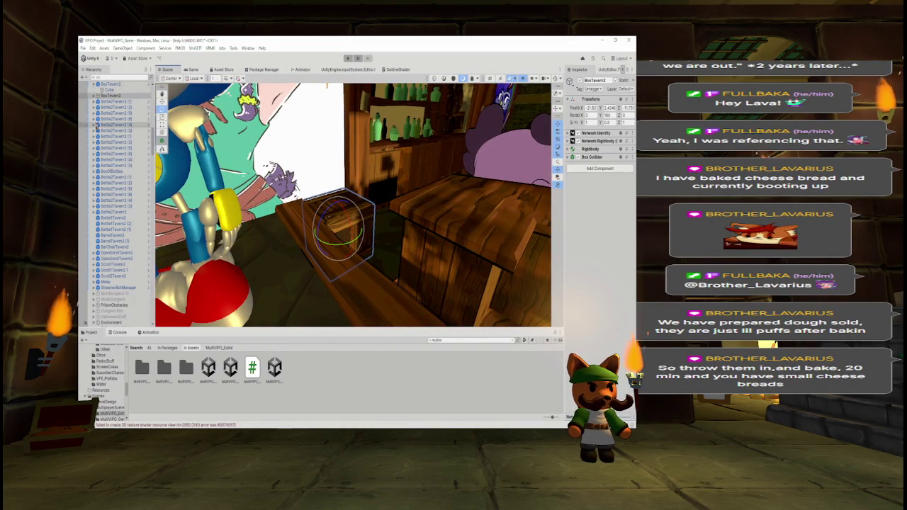
left_click(109, 95)
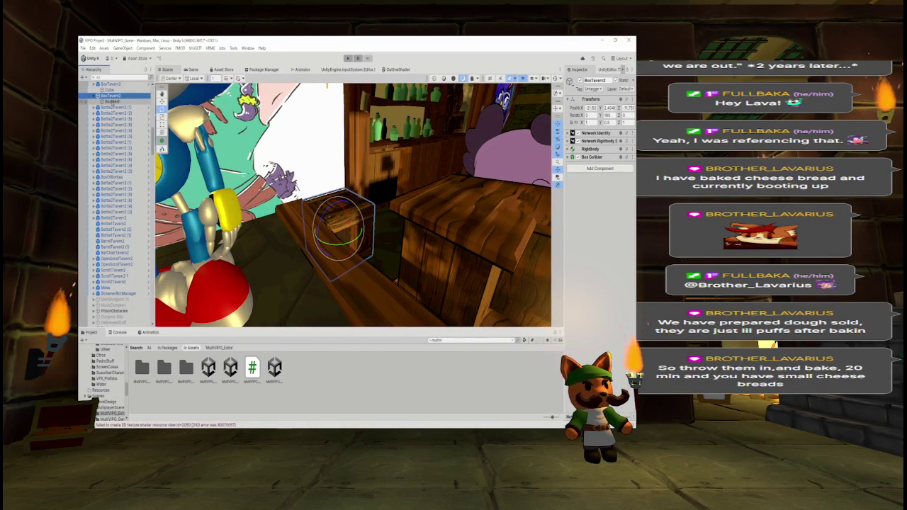
left_click(112, 101)
left_click(97, 95)
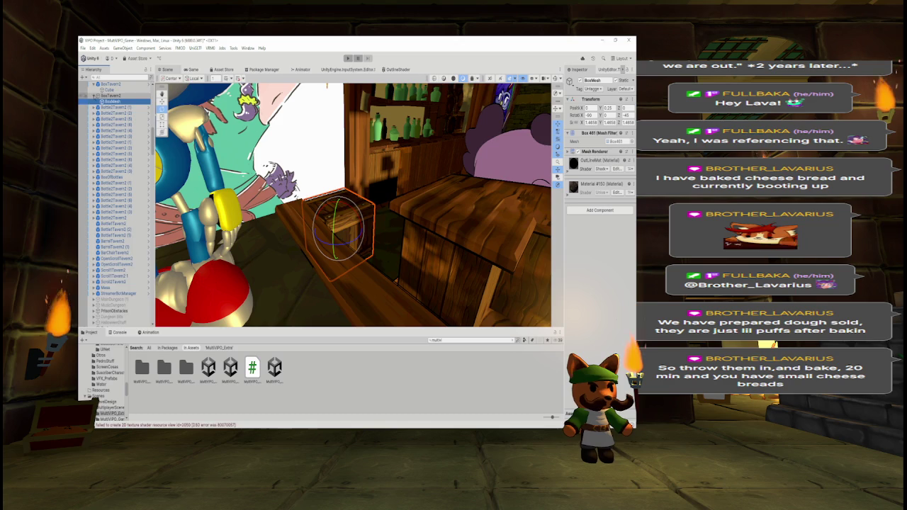
mouse_move(354, 206)
left_mouse_down()
mouse_move(476, 178)
mouse_move(382, 188)
left_mouse_up()
left_click(362, 188)
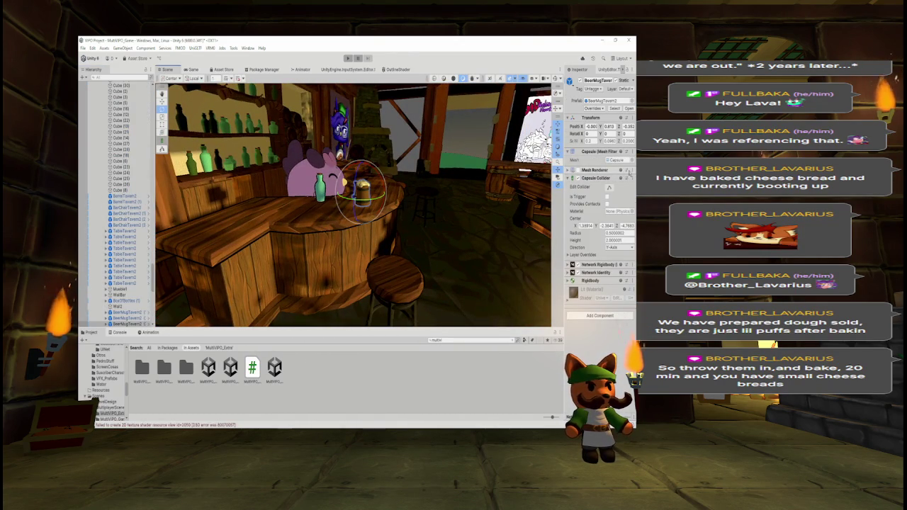
Remove the mesh renderer from the beer mug next to the poster
mouse_move(410, 191)
left_mouse_down()
mouse_move(499, 189)
mouse_move(419, 201)
left_mouse_up()
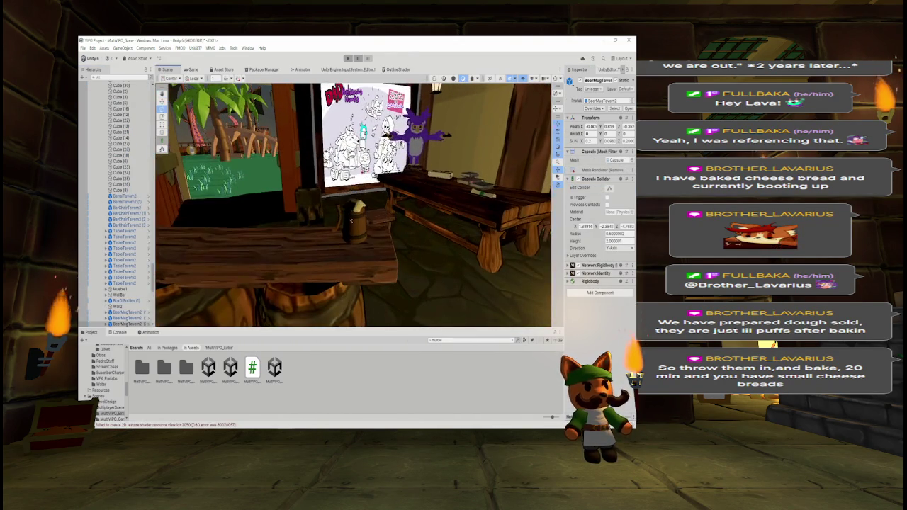
left_click(349, 218)
right_click(589, 171)
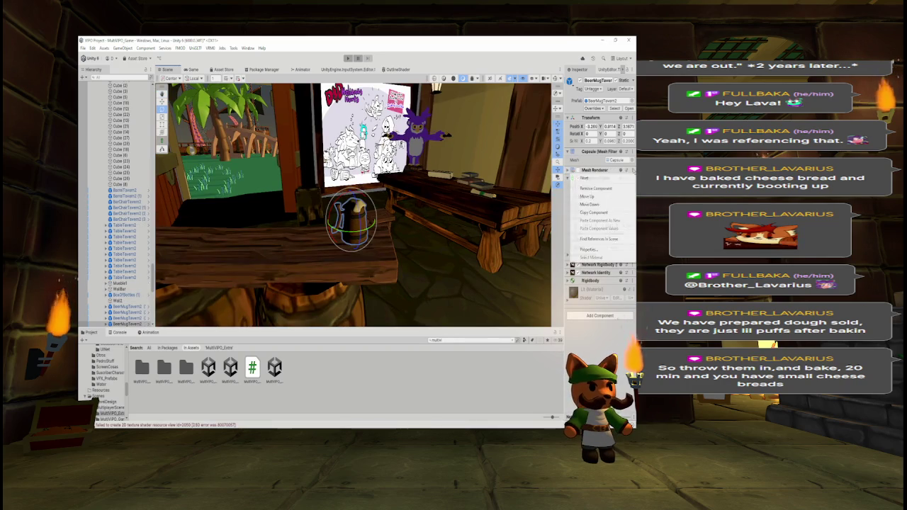
left_click(603, 189)
Remove the mesh renderers from the book on the small table and the scroll beside it
mouse_move(354, 206)
left_mouse_down()
mouse_move(333, 207)
mouse_move(380, 202)
mouse_move(357, 206)
mouse_move(415, 184)
left_mouse_up()
left_click(370, 208)
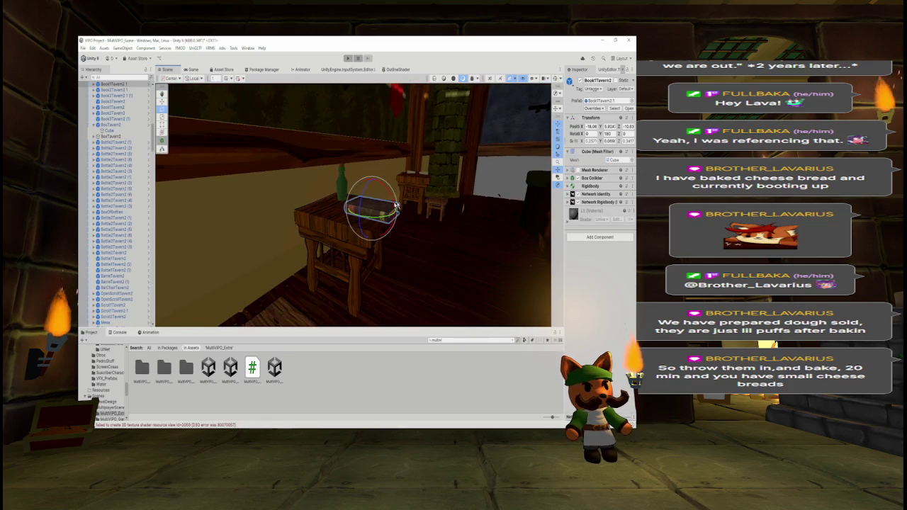
right_click(596, 170)
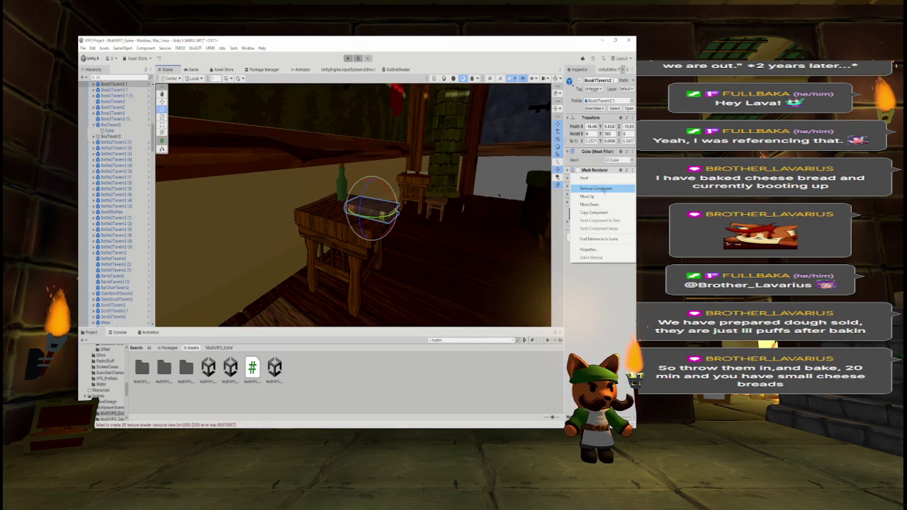
left_click(603, 188)
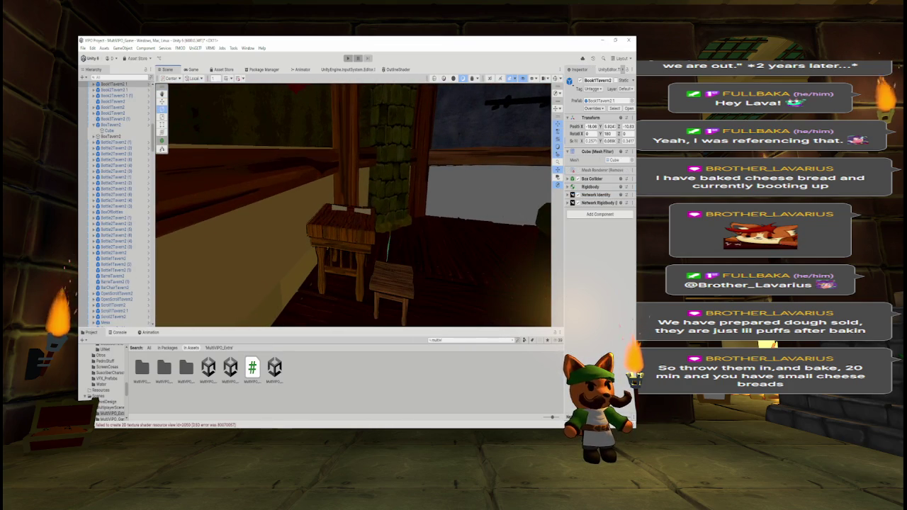
left_click(351, 209)
left_click(631, 170)
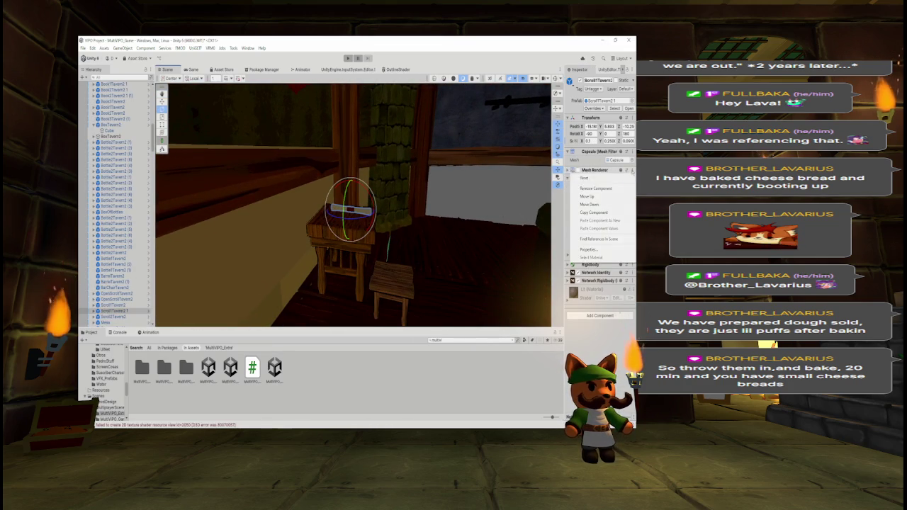
left_click(595, 189)
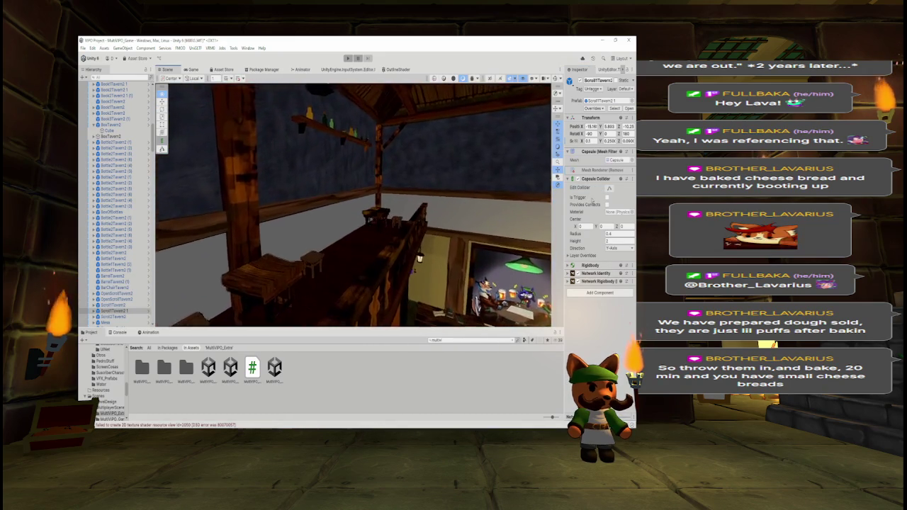
Remove mesh renderers from the book under the owl painting and Book2Tavern2, then select the neighbouring book
mouse_move(541, 212)
left_mouse_down()
mouse_move(198, 207)
mouse_move(234, 199)
mouse_move(608, 212)
mouse_move(535, 211)
left_mouse_up()
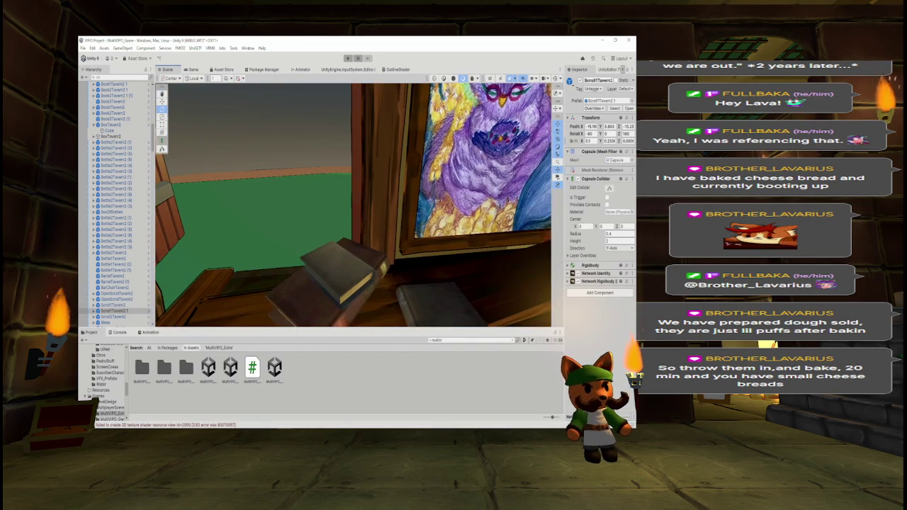
left_click(340, 280)
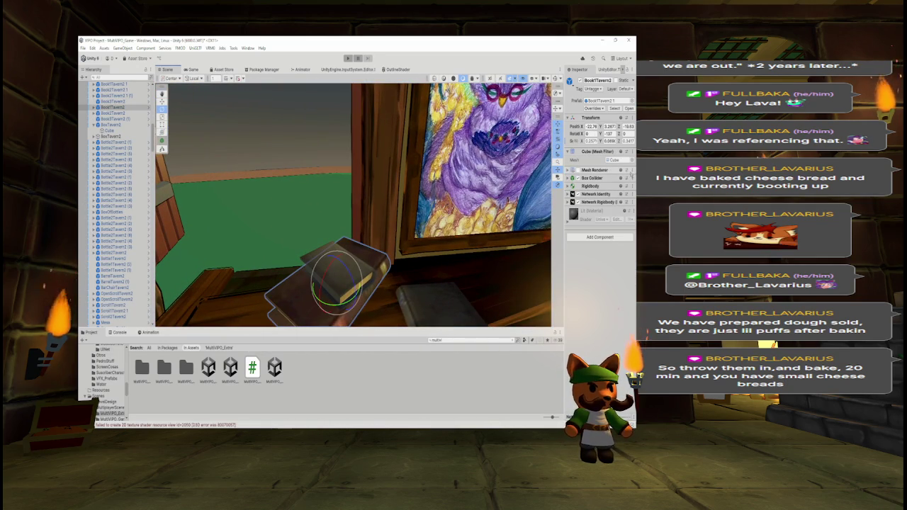
left_click(631, 170)
left_click(595, 189)
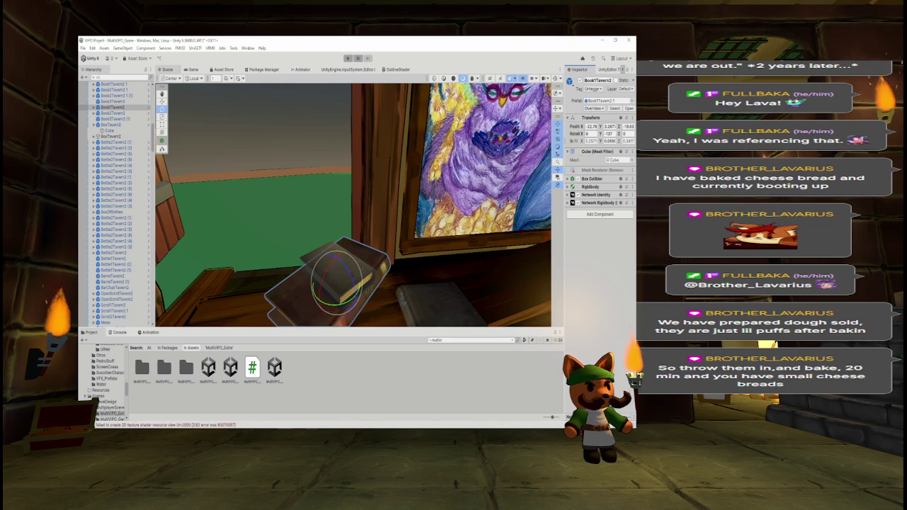
left_click(338, 272)
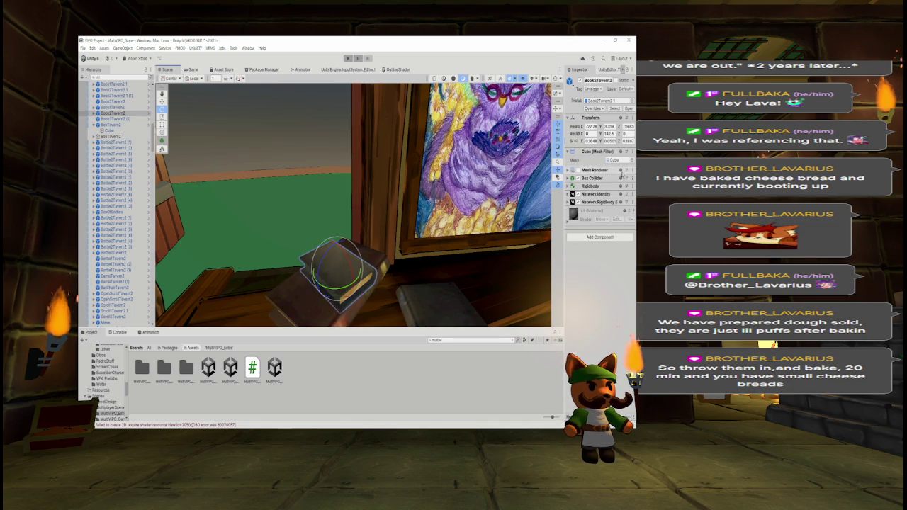
left_click(631, 170)
left_click(595, 189)
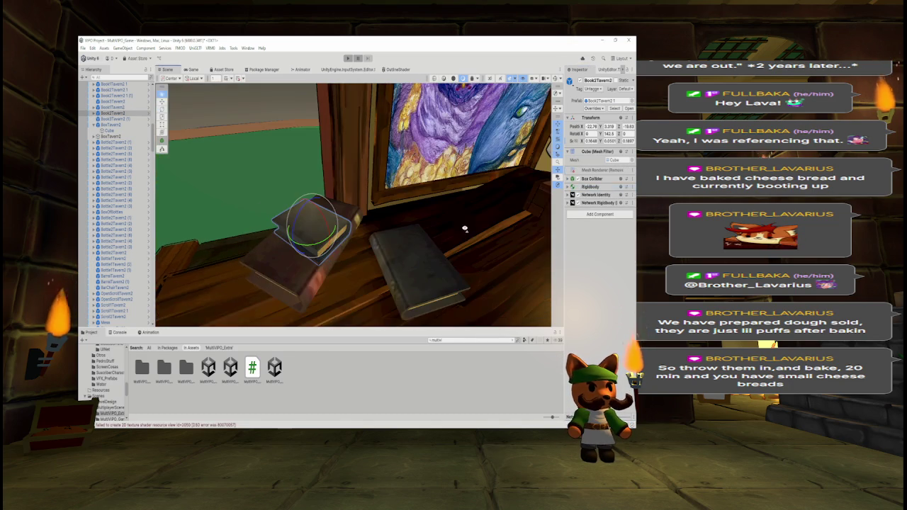
left_click(425, 256)
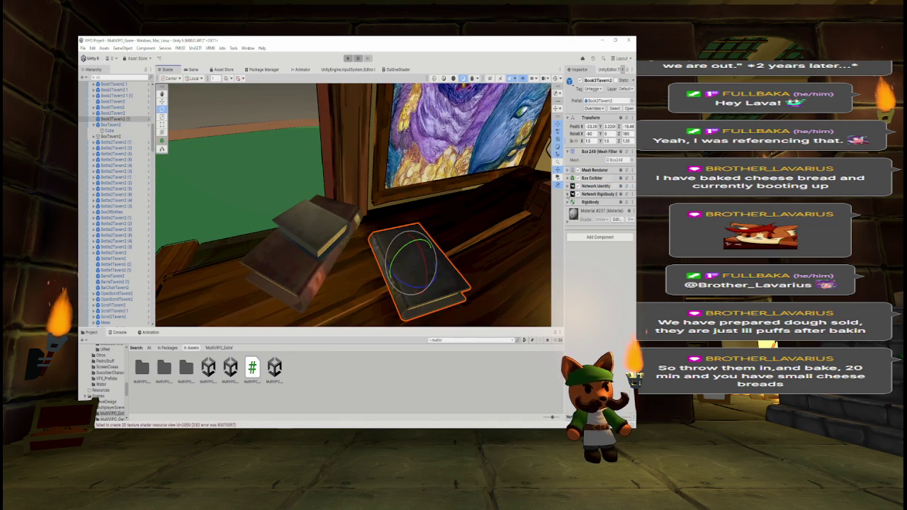
scroll(284, 220, "down", 10)
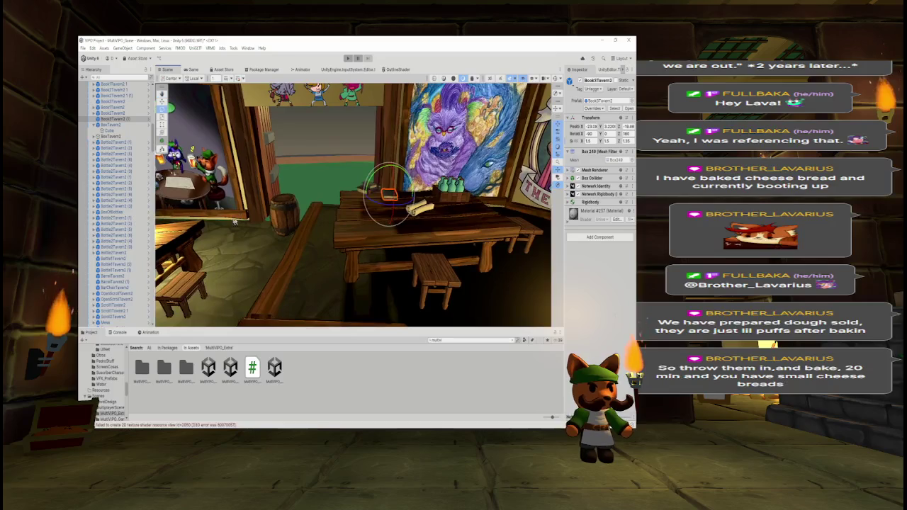
Delete the five finished RozzieTavern lines from the Notepad list and return to Unity
key("alt+Tab")
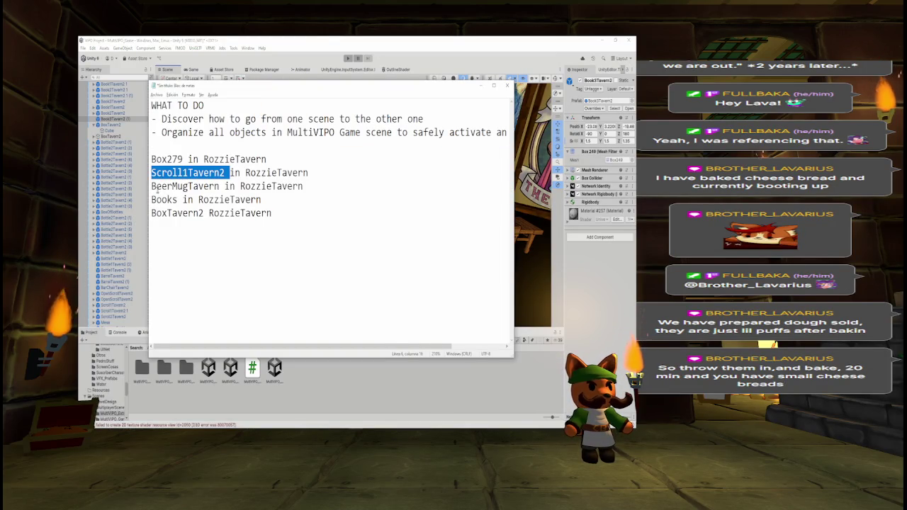
mouse_move(295, 220)
left_mouse_down()
mouse_move(150, 173)
mouse_move(149, 159)
left_mouse_up()
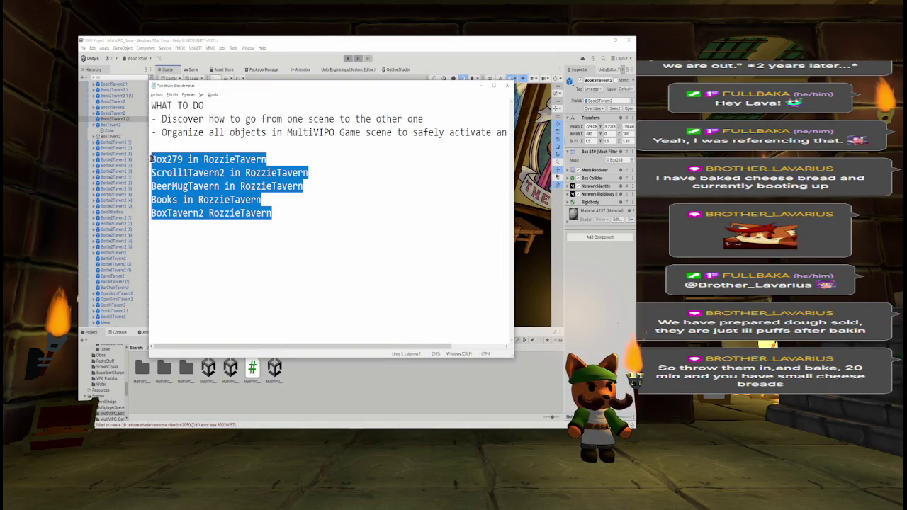
key("Delete")
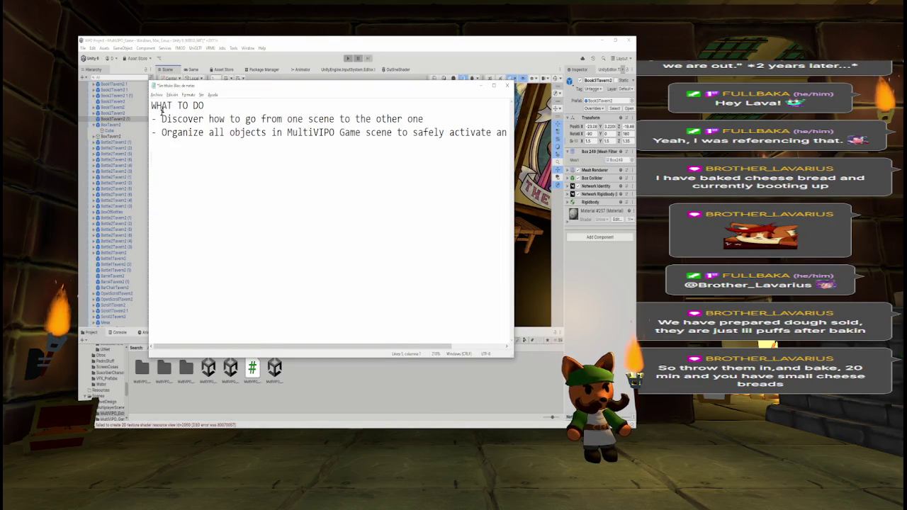
left_click(162, 40)
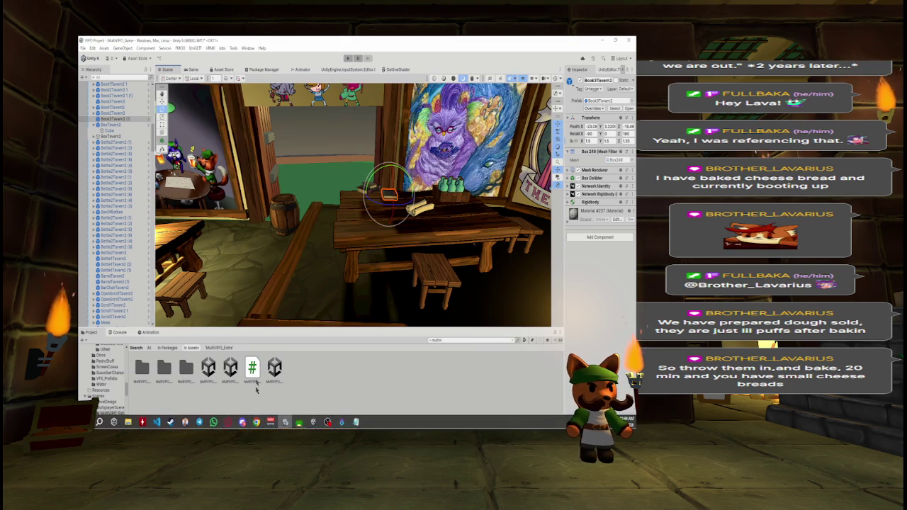
Select Book3Tavern2 (1), then move the Scene view out of the tavern to overview the palm-lined island
left_click(113, 118)
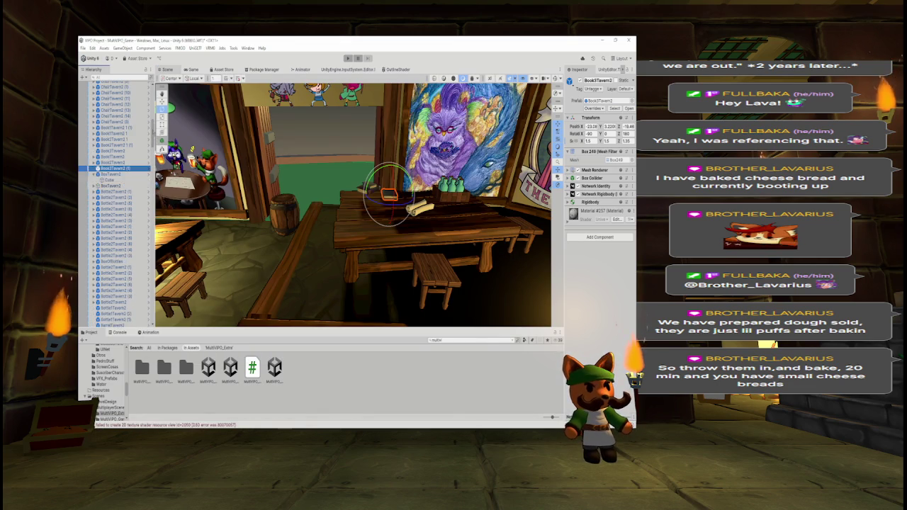
scroll(113, 178, "up", 5)
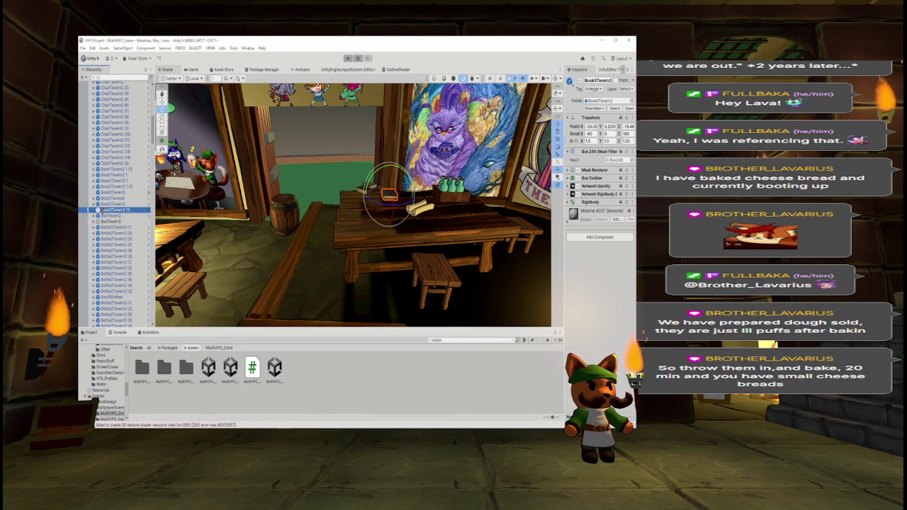
left_click_drag(155, 134, 154, 106)
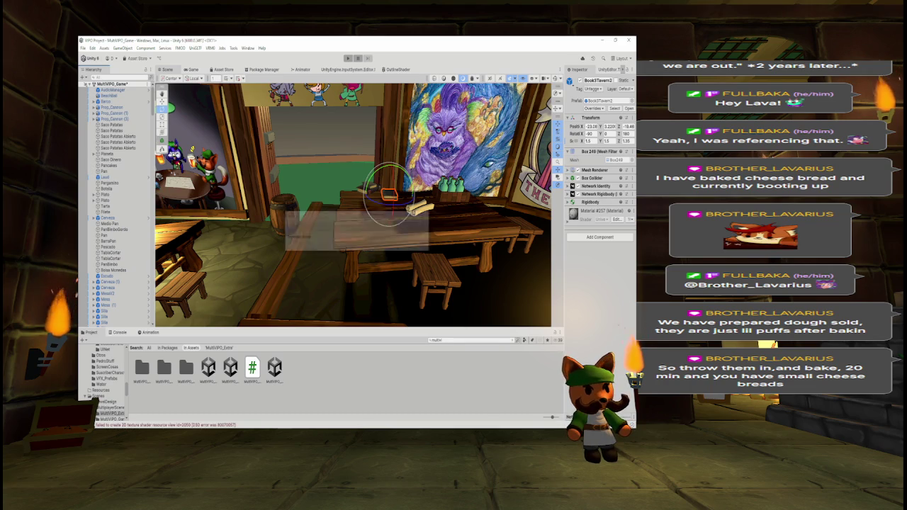
scroll(257, 193, "down", 6)
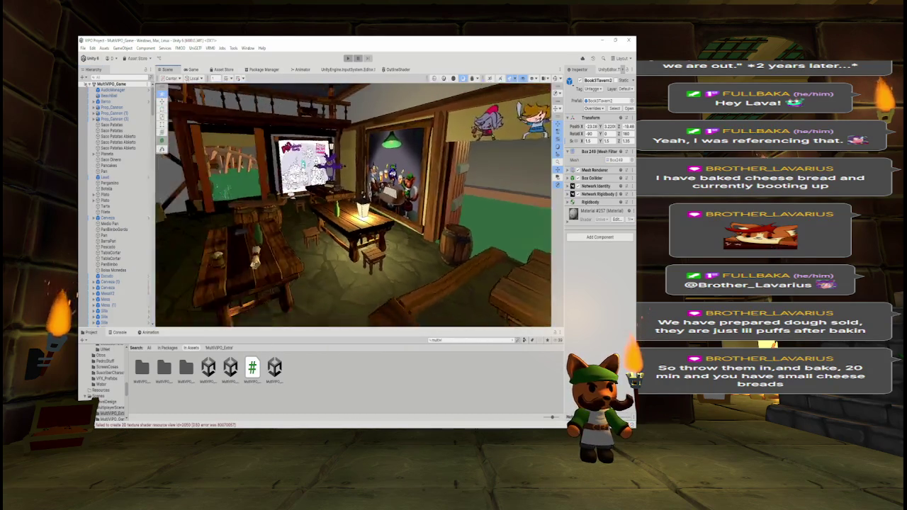
mouse_move(257, 193)
left_mouse_down()
mouse_move(183, 193)
mouse_move(388, 110)
mouse_move(187, 97)
left_mouse_up()
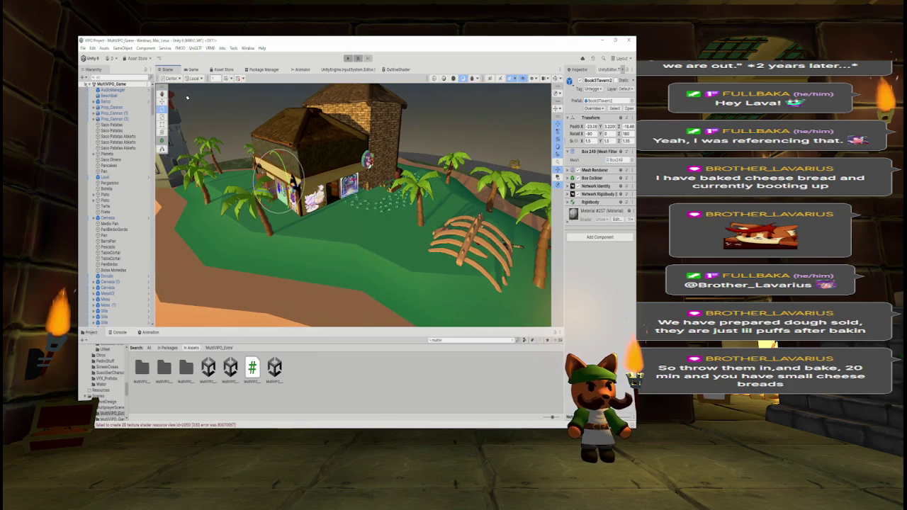
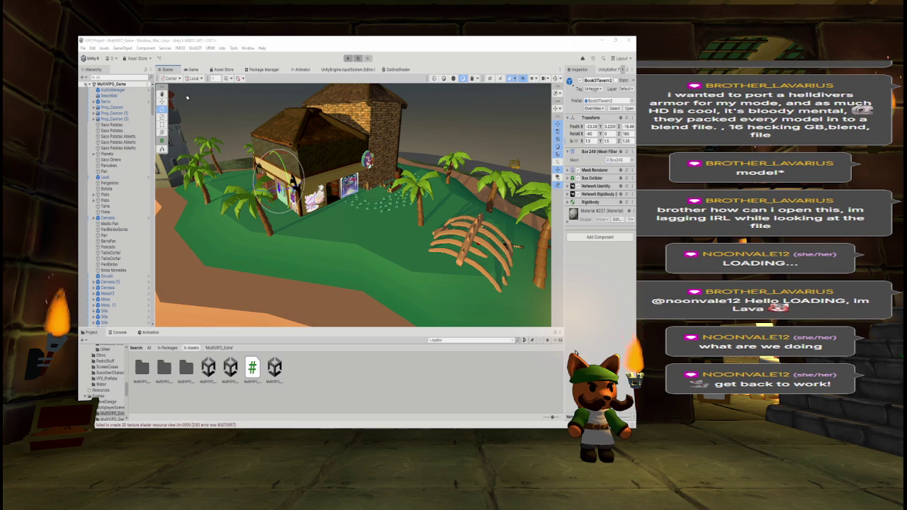
Swap the island level for the MultiVIPO_Menu scene from the Project panel
mouse_move(188, 97)
left_mouse_down()
mouse_move(419, 230)
mouse_move(366, 222)
mouse_move(527, 131)
left_mouse_up()
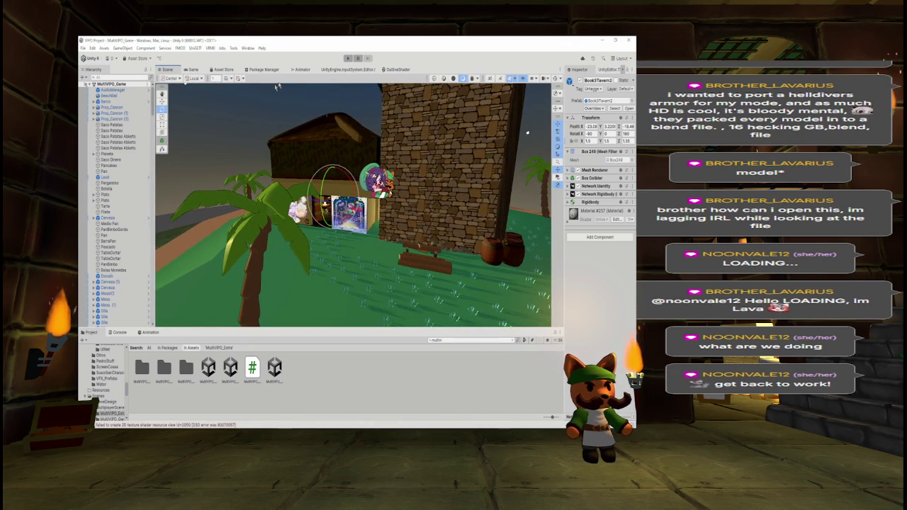
double_click(275, 367)
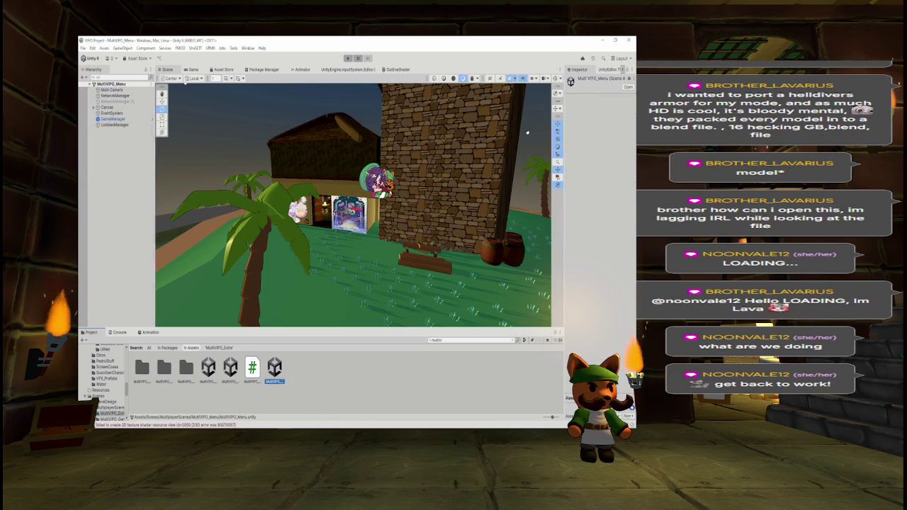
Enter Play mode, host a lobby, mark the player Ready and start the match
left_click(347, 58)
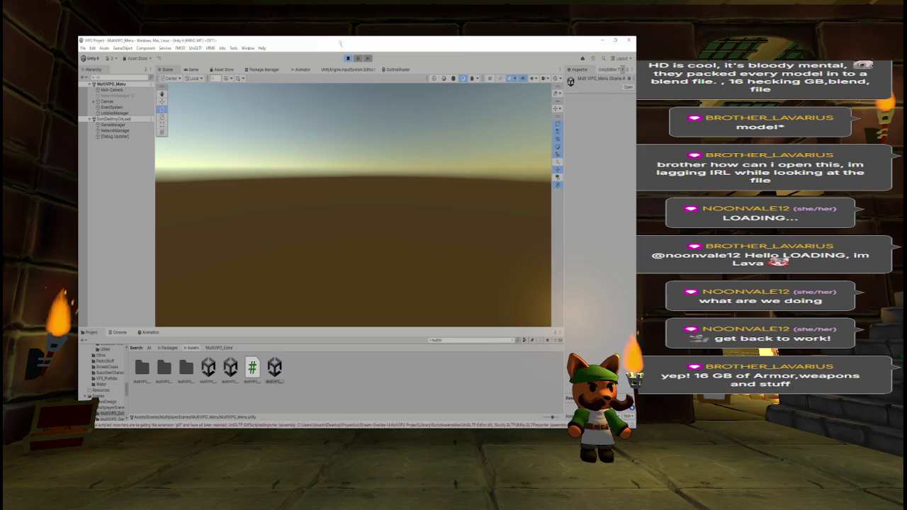
left_click(194, 69)
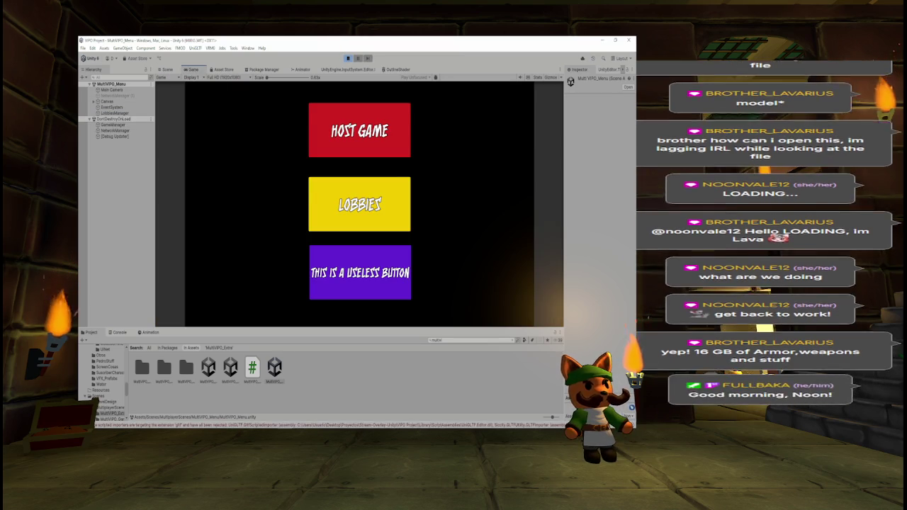
left_click(350, 133)
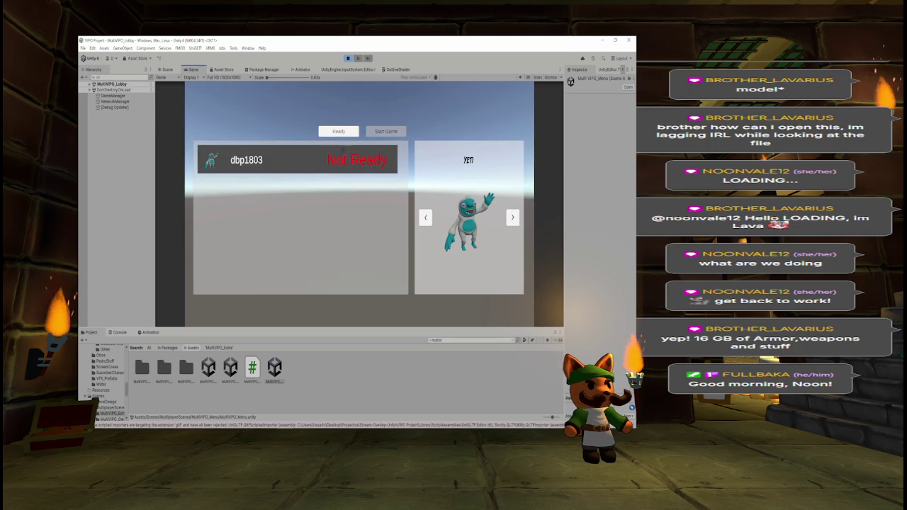
left_click(342, 132)
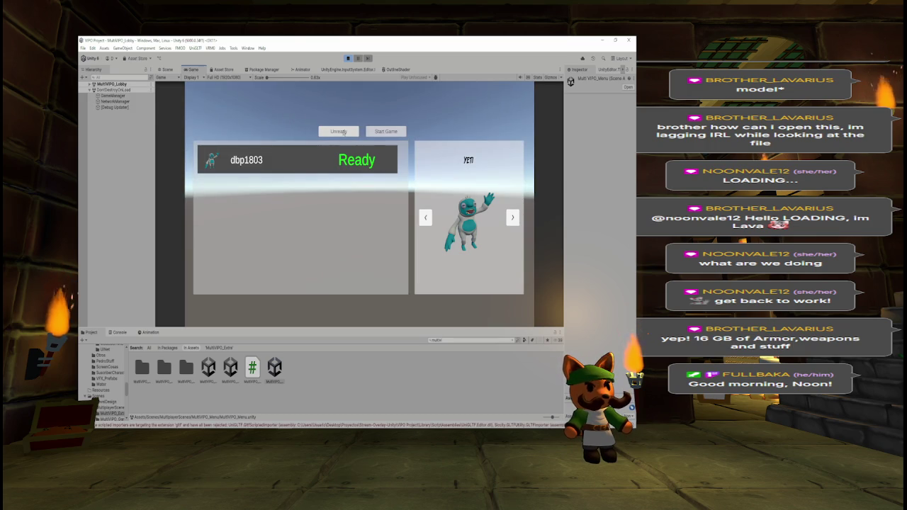
left_click(402, 132)
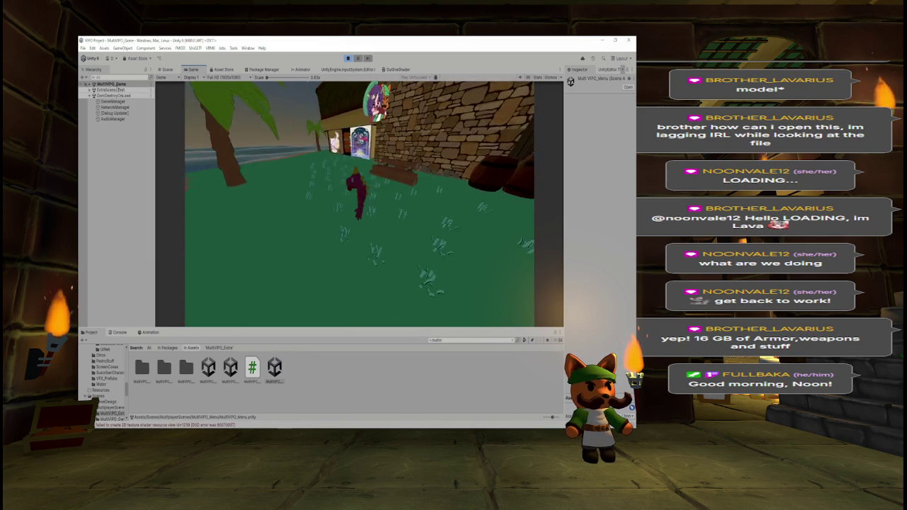
Switch to the Scene view and fly over the palms and shoreline to find the spawned player
left_click(160, 70)
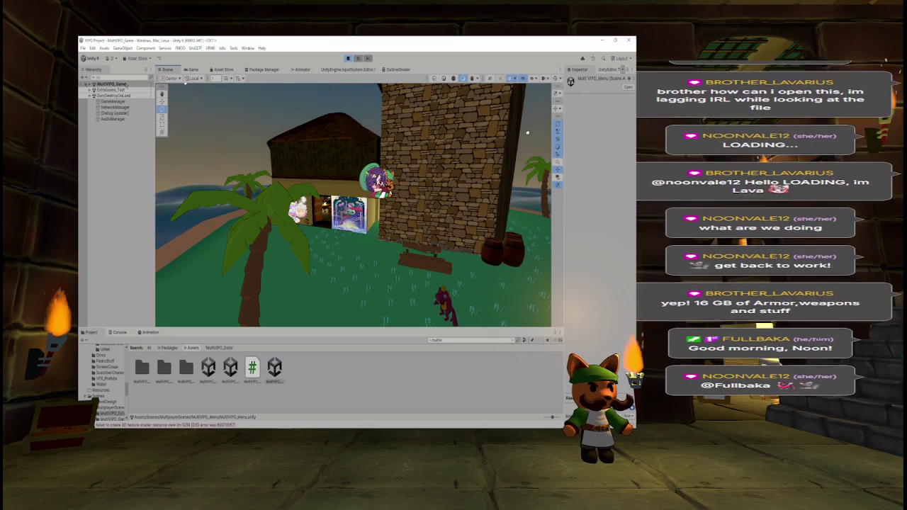
left_click_drag(365, 218, 391, 218)
key("w")
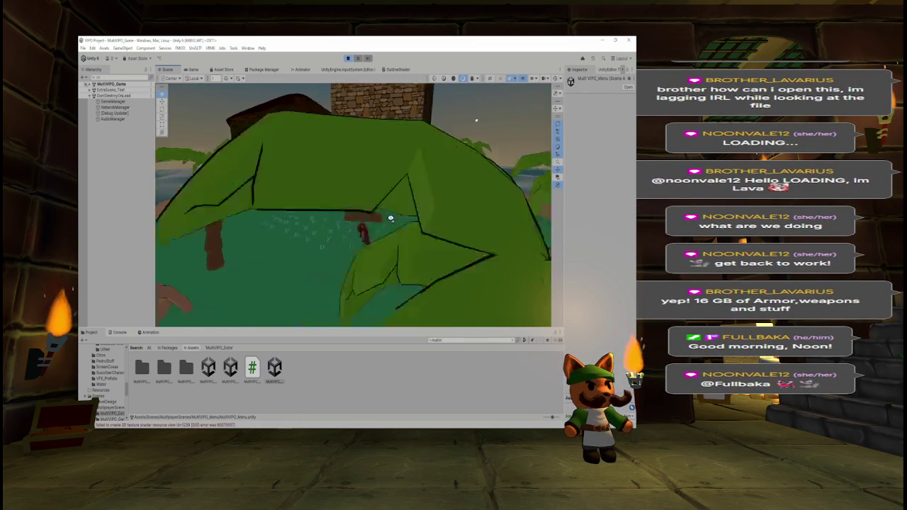
key("a")
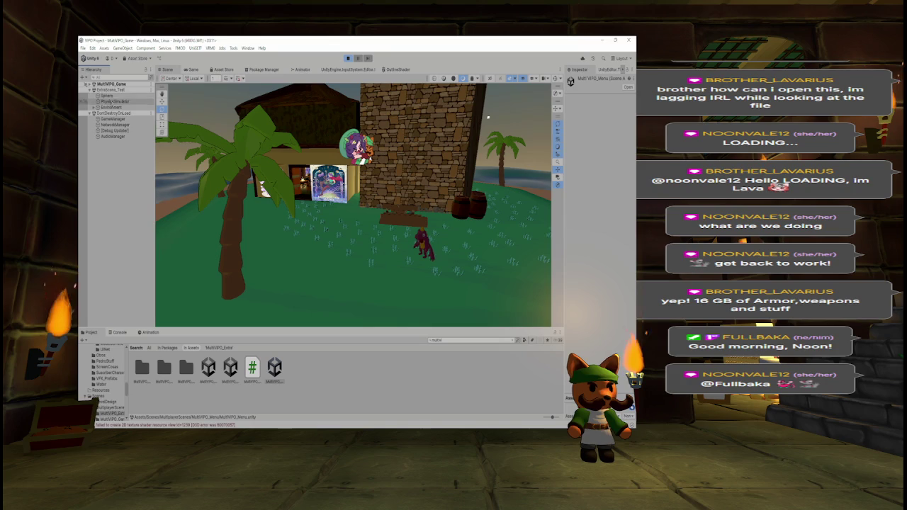
mouse_move(488, 118)
left_mouse_down()
mouse_move(402, 169)
mouse_move(484, 166)
mouse_move(492, 176)
left_mouse_up()
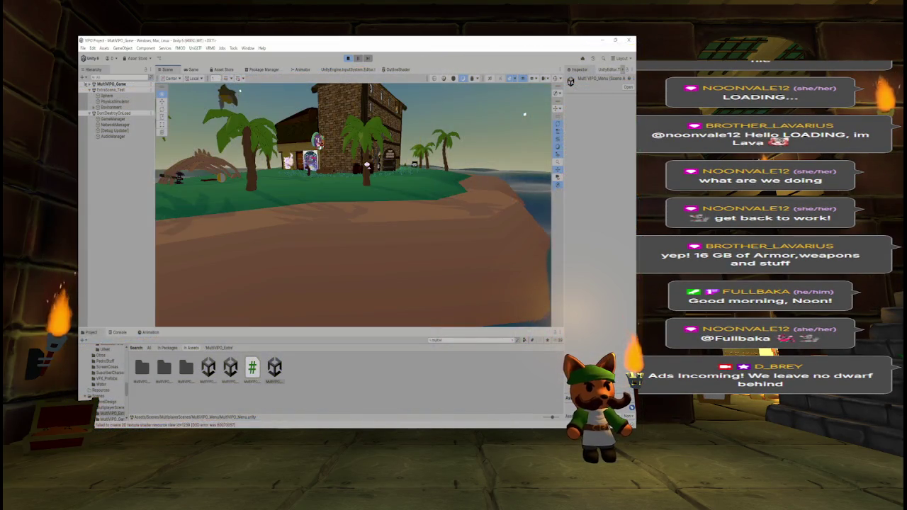
left_click_drag(524, 113, 425, 121)
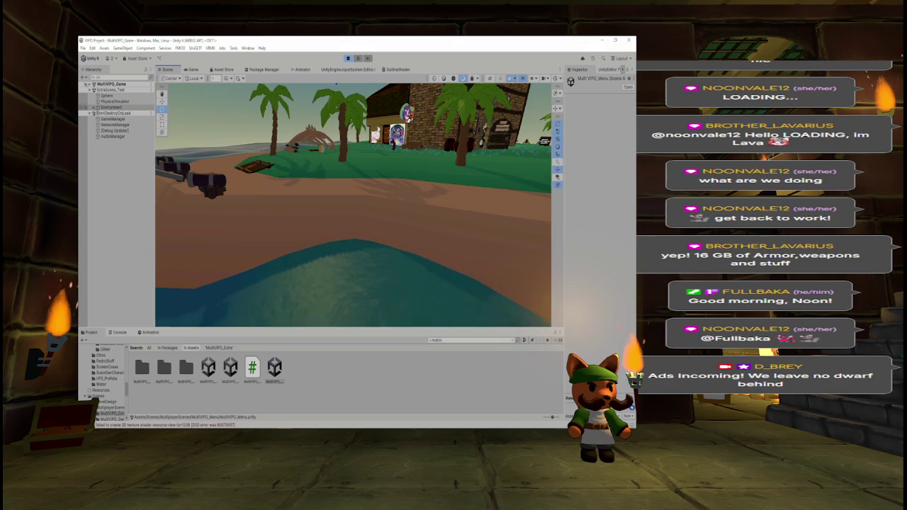
Select and frame the Cube under Environment to see its box collider over the island
left_click(95, 107)
left_click(100, 113)
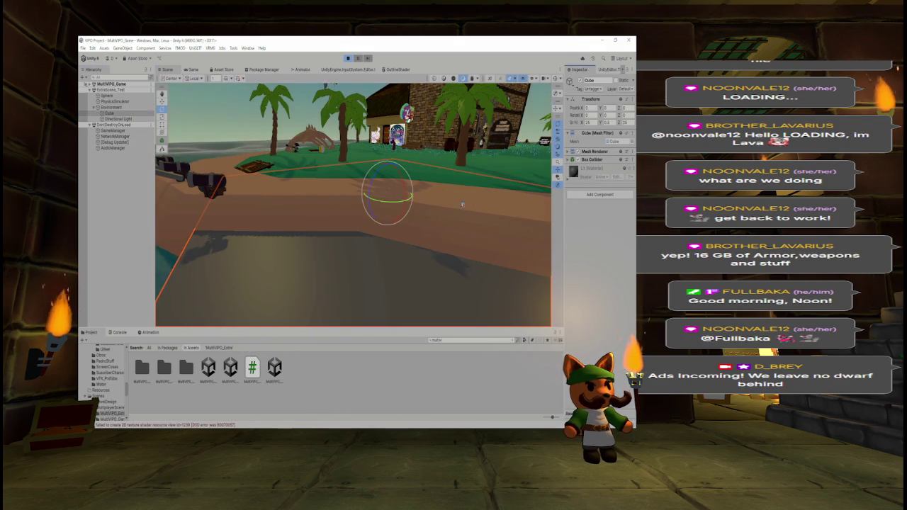
key("f")
key("f")
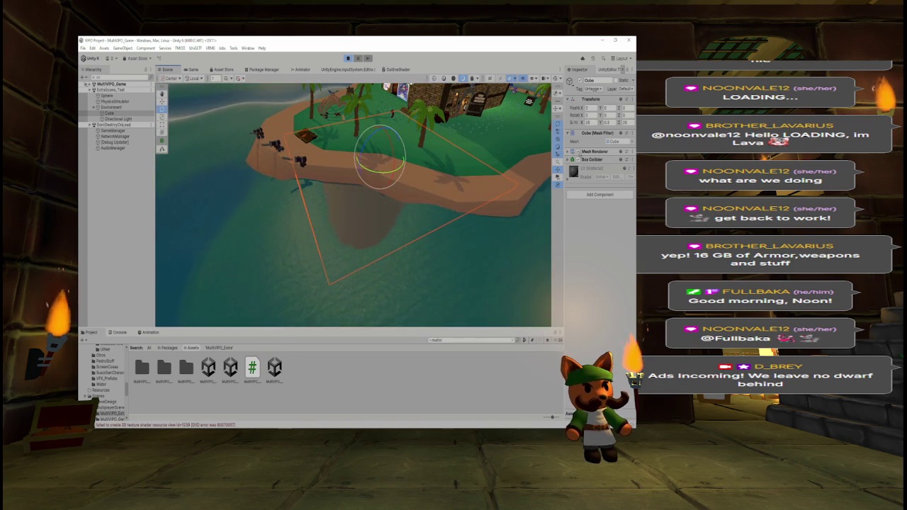
mouse_move(468, 189)
left_mouse_down()
mouse_move(461, 158)
mouse_move(397, 163)
left_mouse_up()
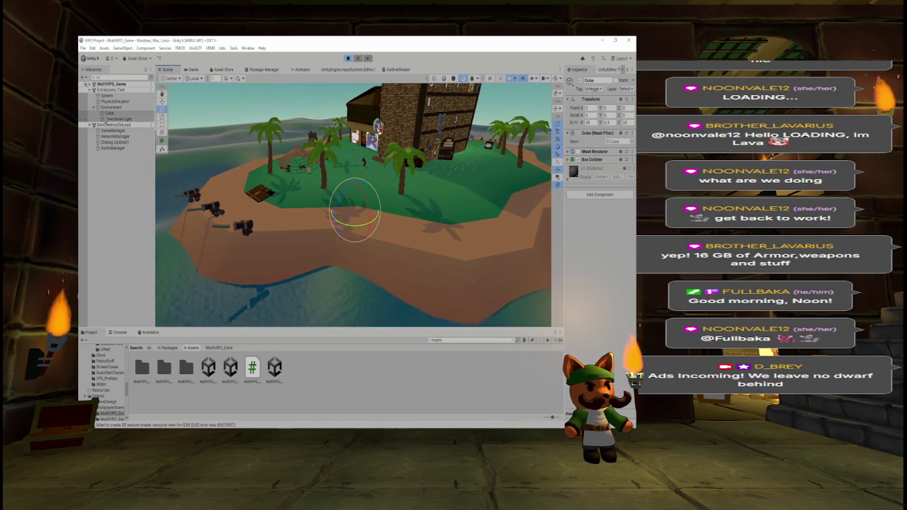
left_click(94, 107)
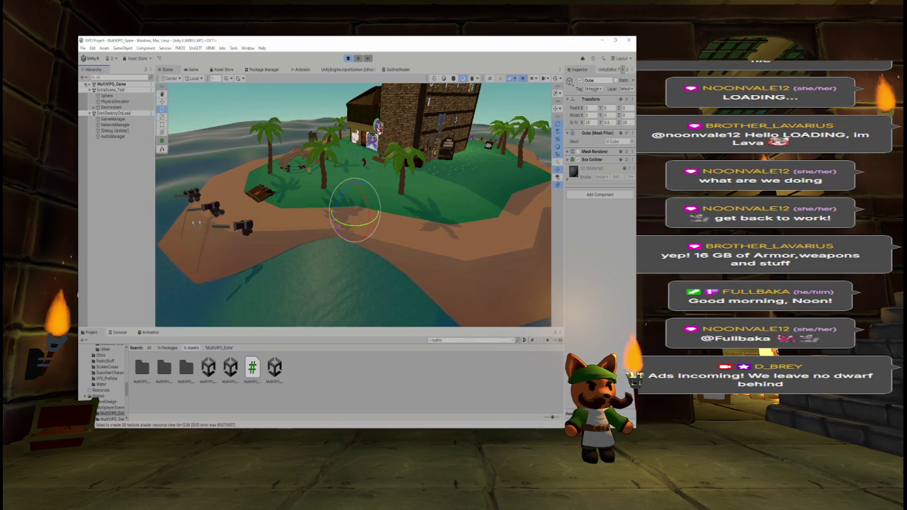
Orbit around the island and house, then exit Play mode
mouse_move(458, 185)
left_mouse_down()
mouse_move(376, 162)
mouse_move(402, 160)
mouse_move(355, 142)
mouse_move(359, 153)
mouse_move(346, 157)
left_mouse_up()
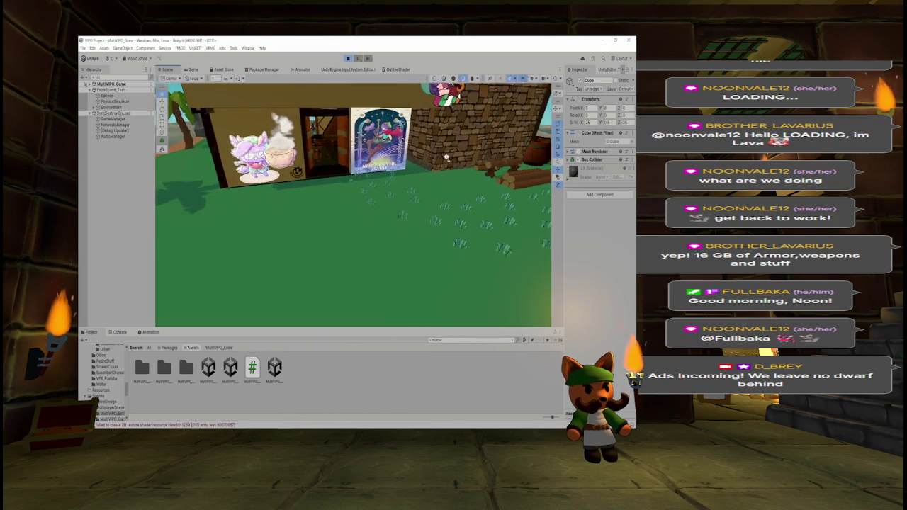
left_click_drag(458, 154, 425, 154)
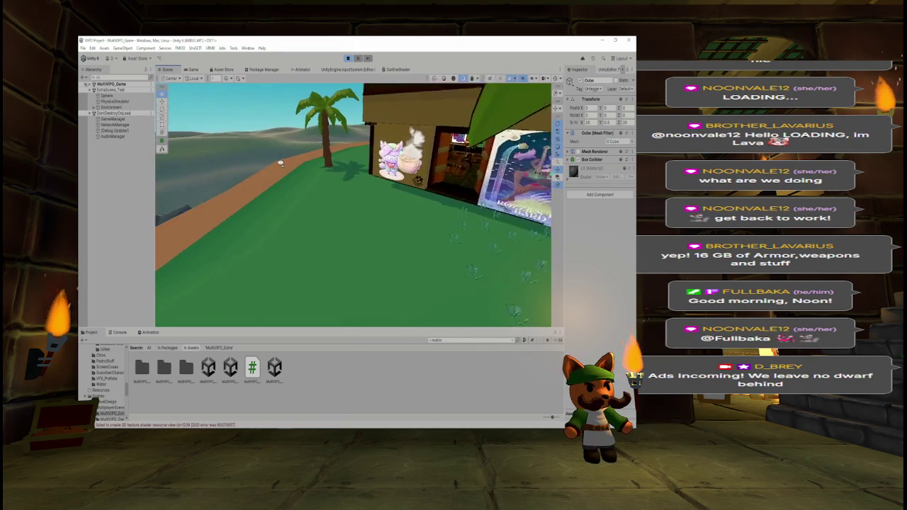
mouse_move(316, 162)
left_mouse_down()
mouse_move(456, 175)
mouse_move(502, 164)
mouse_move(460, 168)
left_mouse_up()
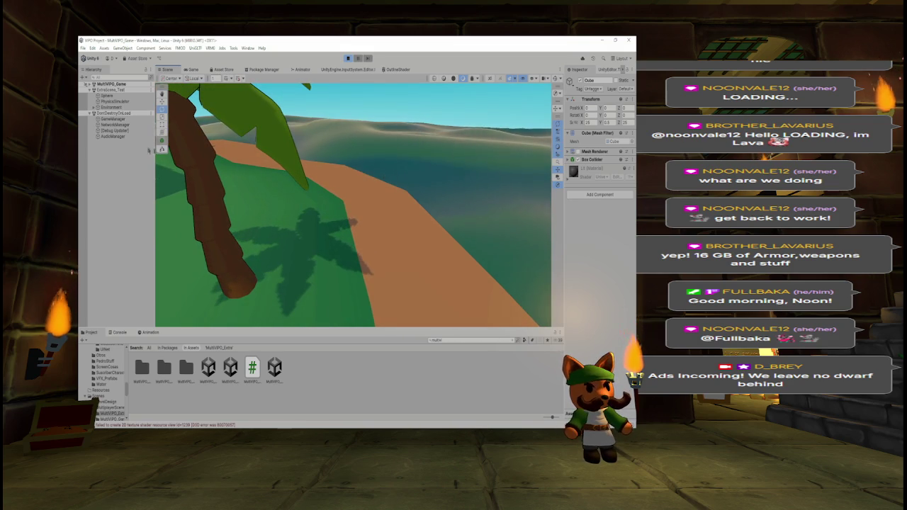
left_click(347, 58)
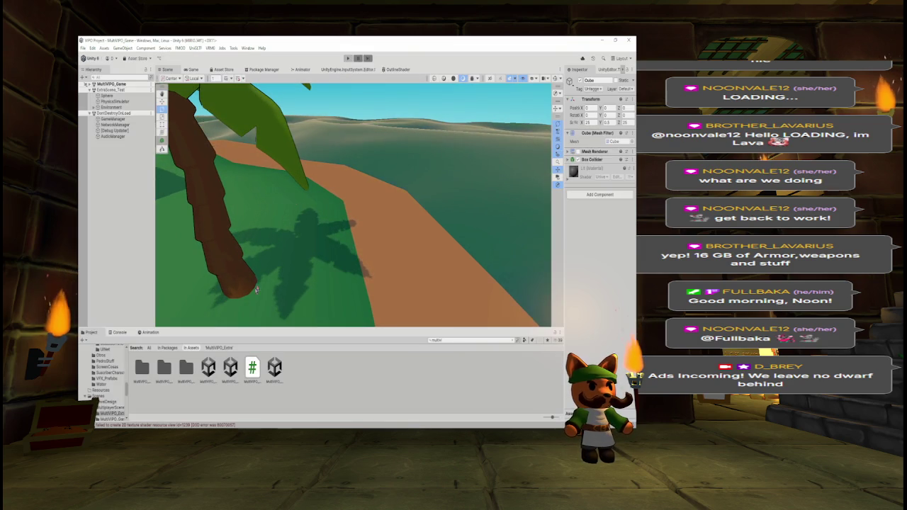
Reopen the MultiVIPO_Game scene for editing and clear the Project search field
left_click(207, 367)
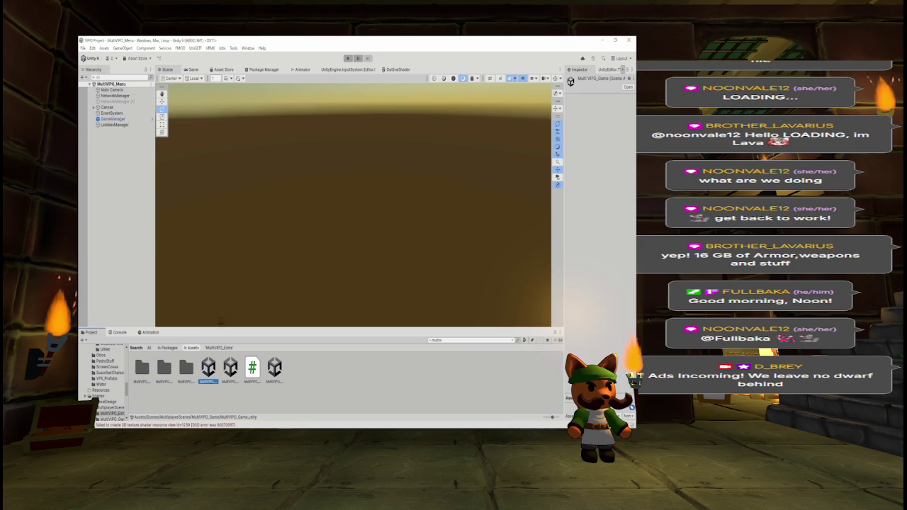
mouse_move(290, 219)
left_mouse_down()
mouse_move(304, 172)
mouse_move(207, 167)
mouse_move(293, 192)
left_mouse_up()
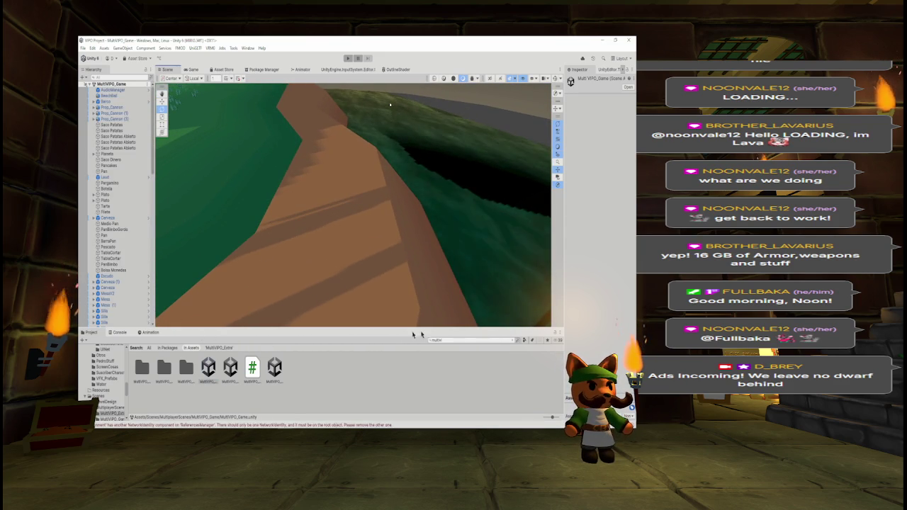
left_click(446, 339)
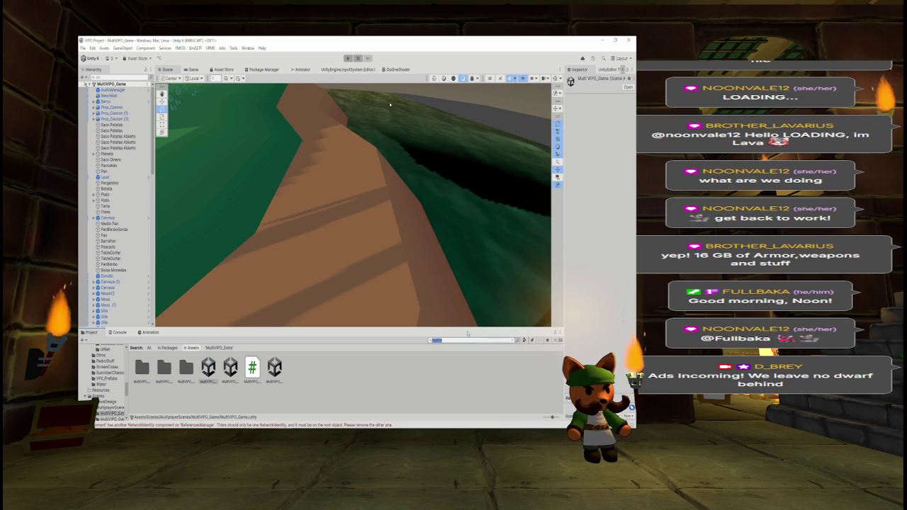
key("BackSpace")
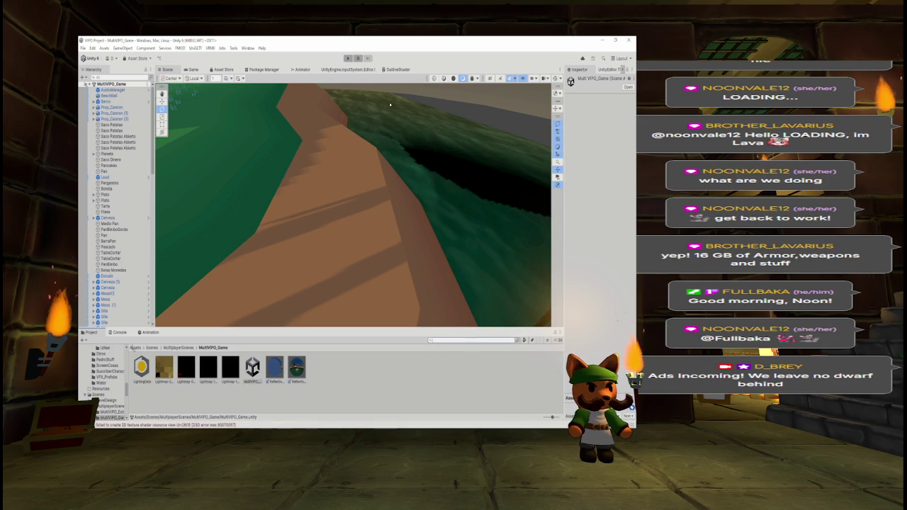
Browse to Assets/Imported/FBX/Dungeon and enlarge the Project panel
left_click(135, 348)
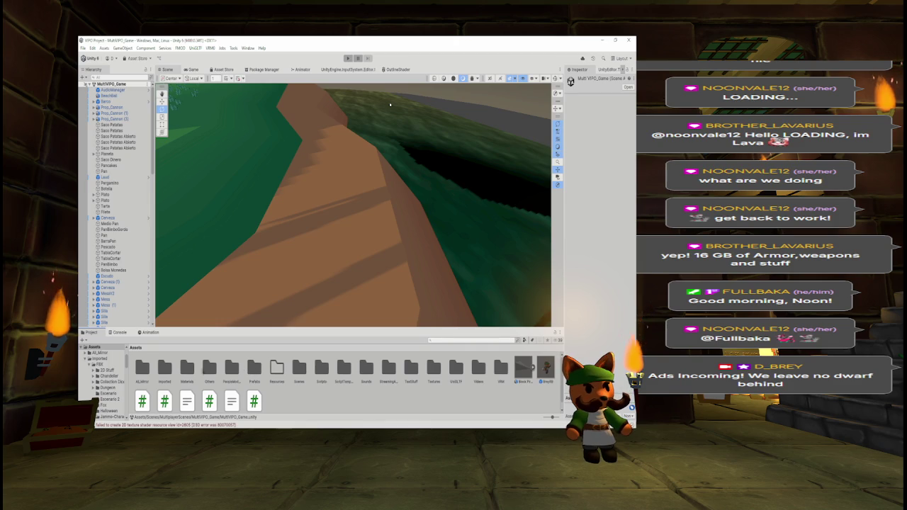
double_click(165, 366)
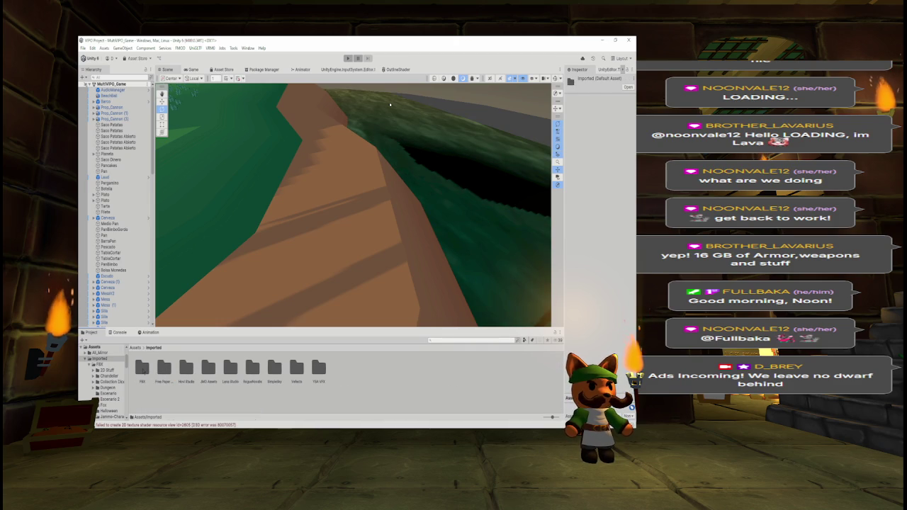
double_click(143, 367)
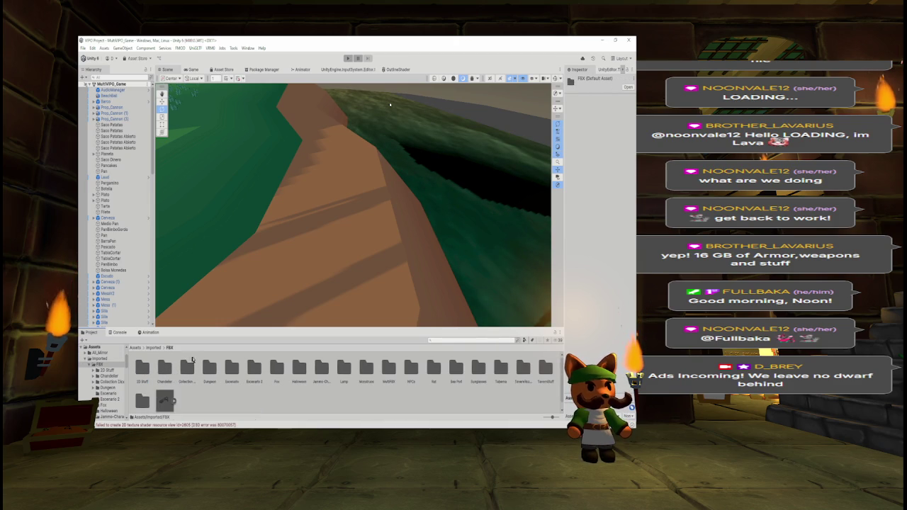
double_click(209, 367)
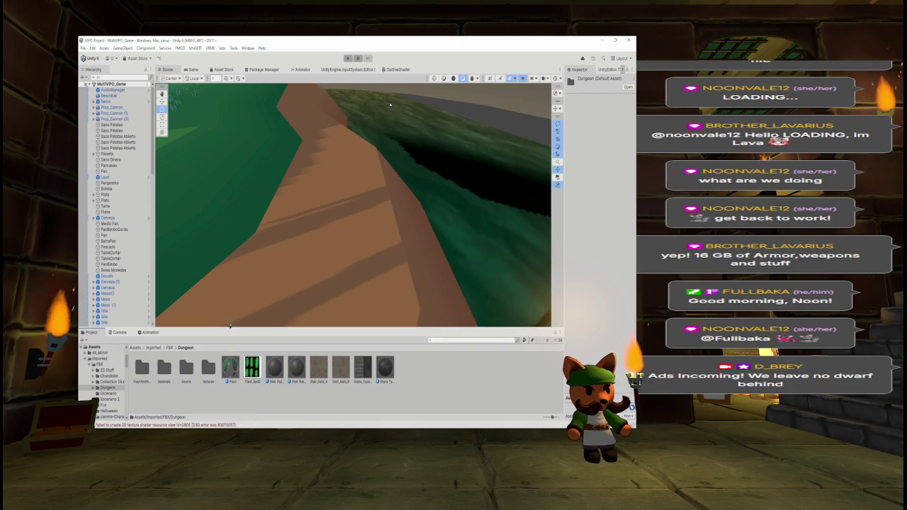
left_click_drag(232, 333, 219, 317)
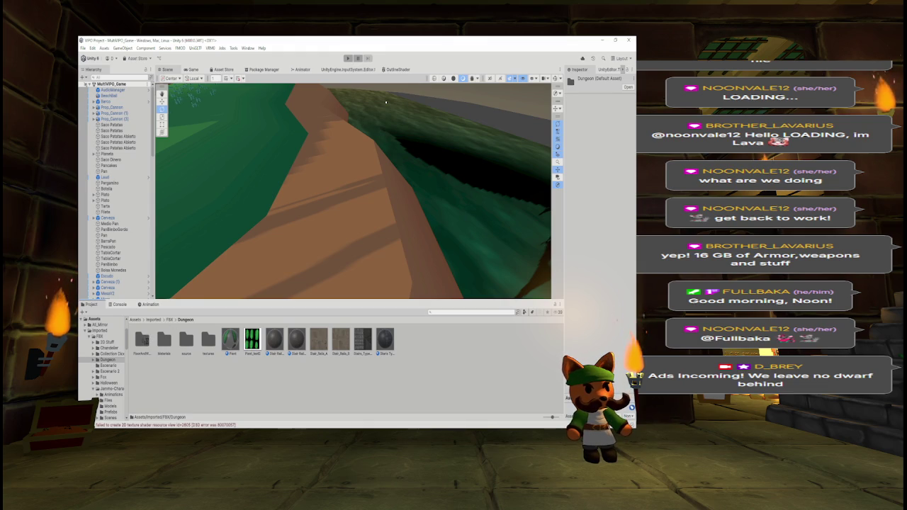
Place the dungeon model from the source folder into the scene and scroll down the Hierarchy
double_click(185, 341)
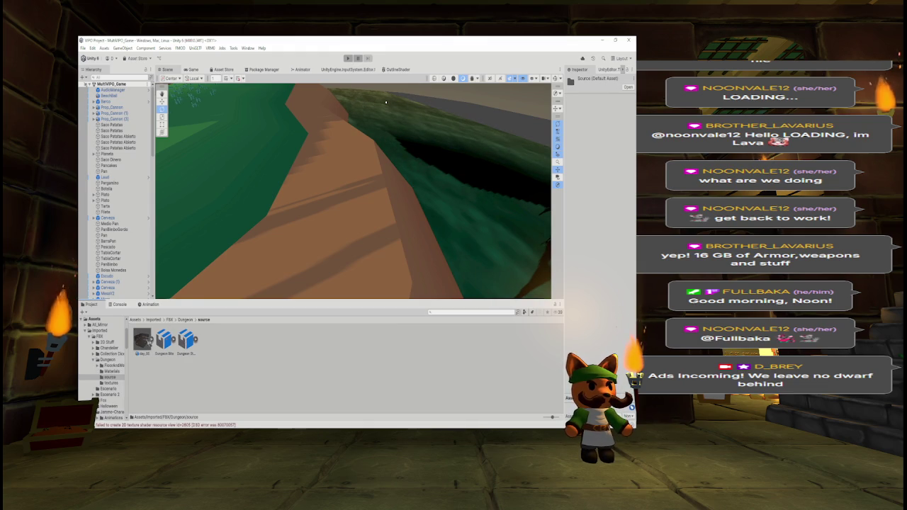
left_click(185, 321)
double_click(174, 343)
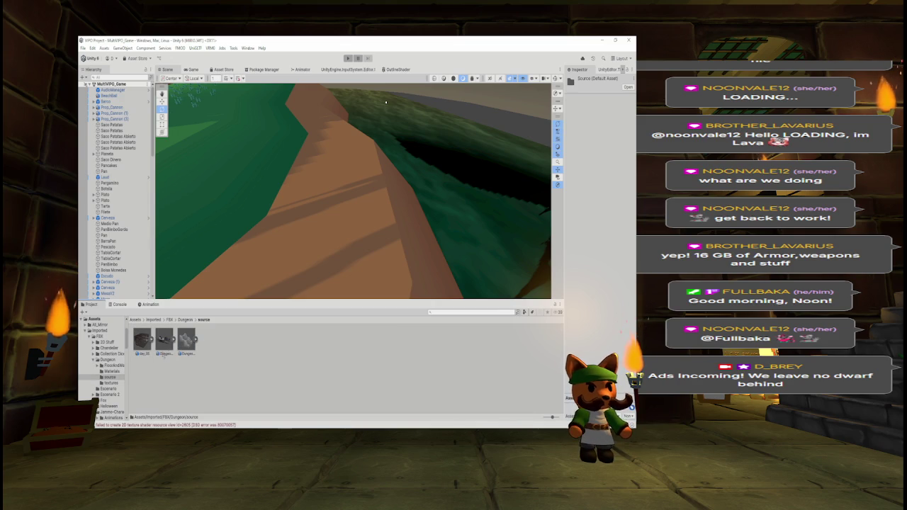
mouse_move(213, 299)
left_mouse_down()
mouse_move(276, 253)
mouse_move(253, 259)
mouse_move(215, 350)
left_mouse_up()
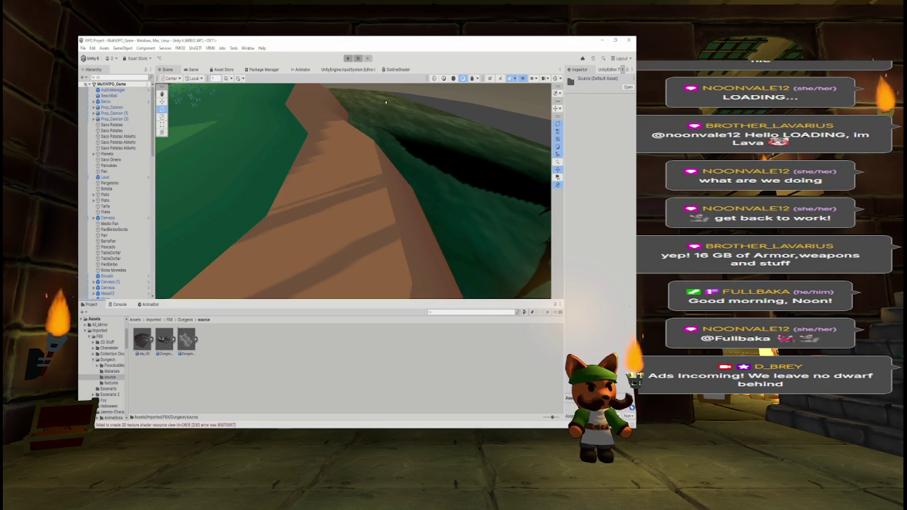
scroll(152, 148, "down", 15)
scroll(121, 187, "down", 10)
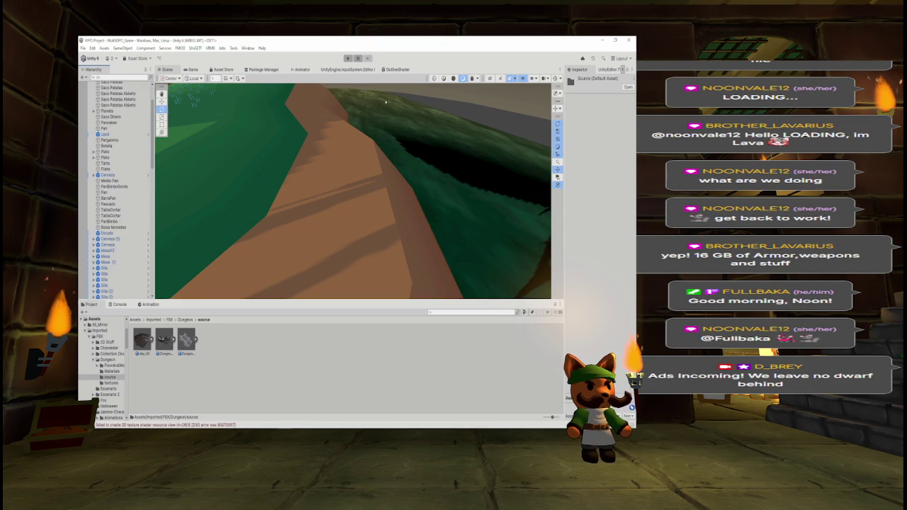
scroll(121, 178, "down", 3)
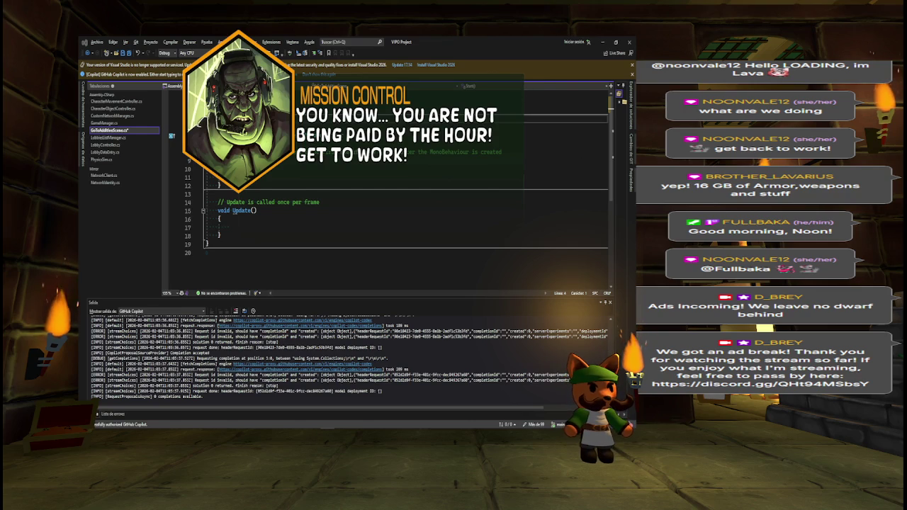
key("alt+Tab")
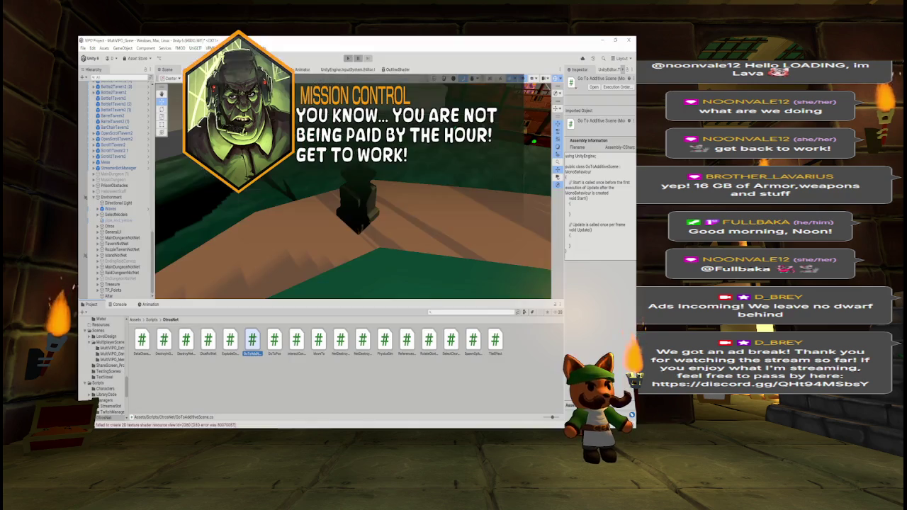
mouse_move(443, 235)
left_mouse_down()
mouse_move(545, 224)
mouse_move(525, 214)
left_mouse_up()
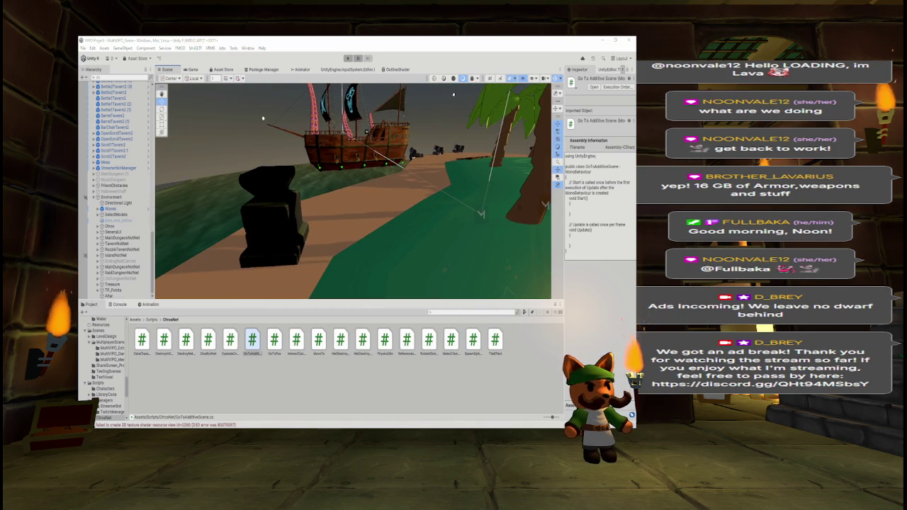
key("alt+Tab")
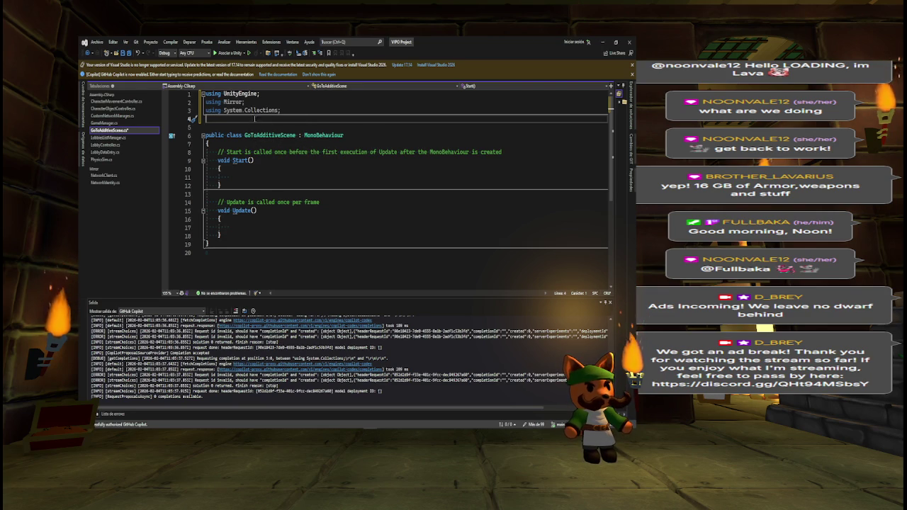
Add 'using UnityEngine.SceneManagement;' and 'using System.IO;' imports and save the script
type("using Uni")
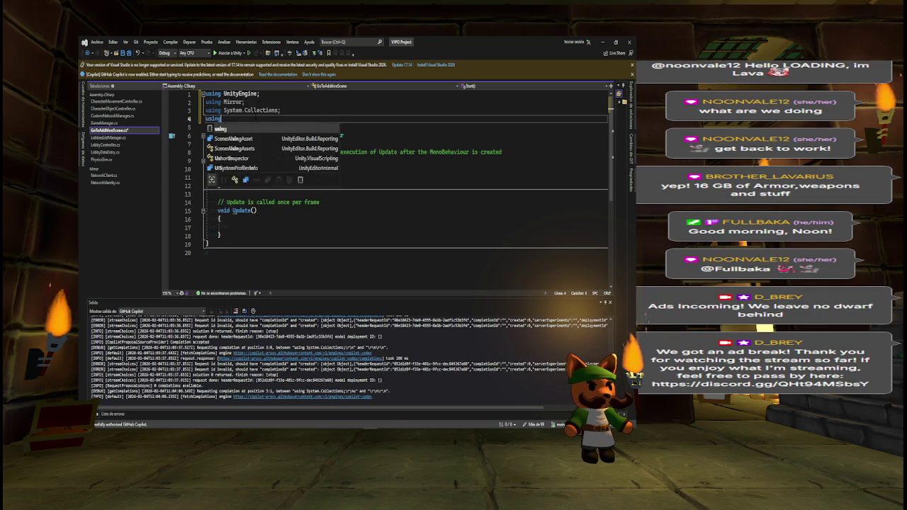
type("Engine")
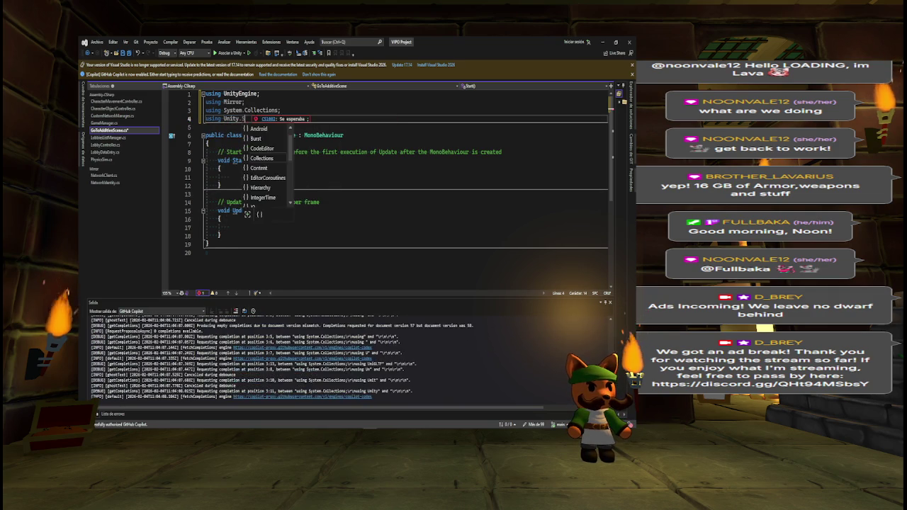
type(".SceneManagement;")
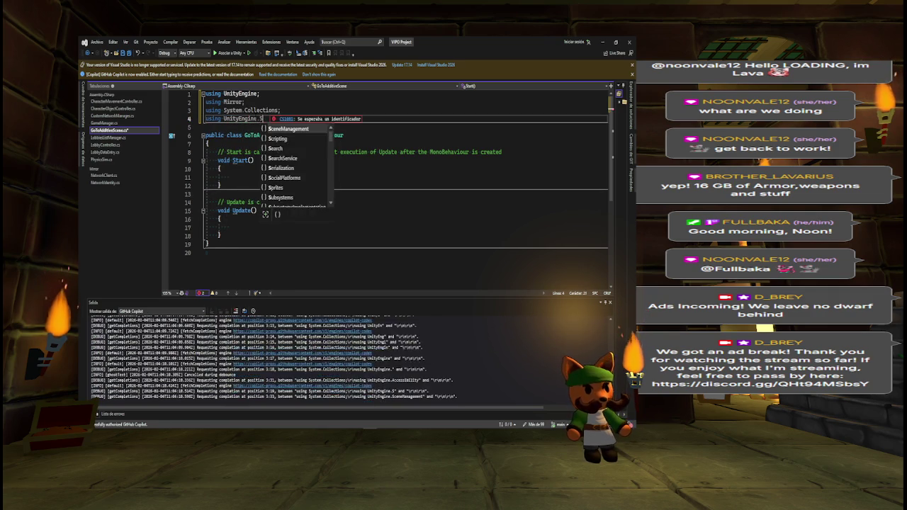
key("Tab")
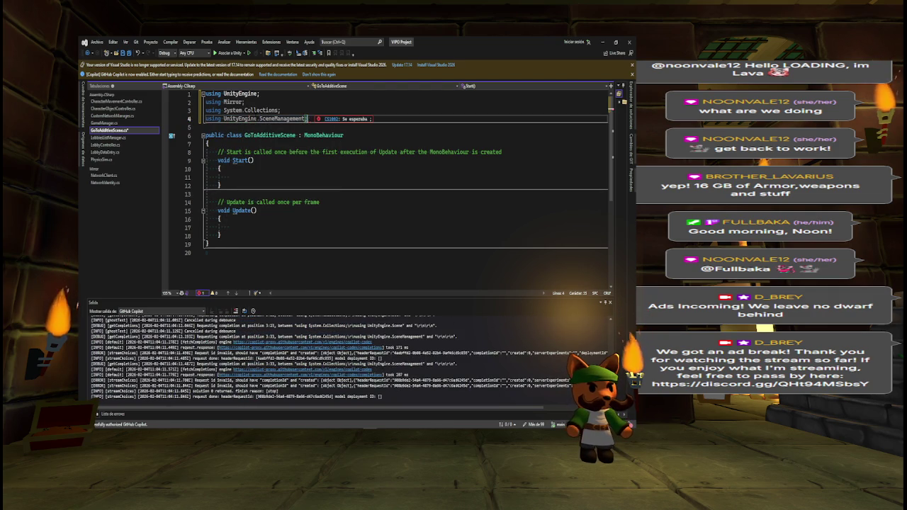
left_click(113, 413)
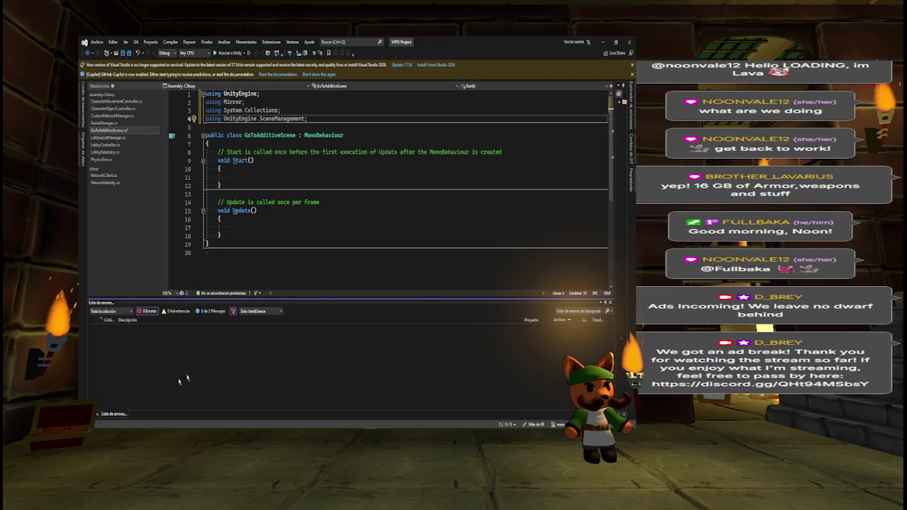
left_click_drag(265, 300, 263, 391)
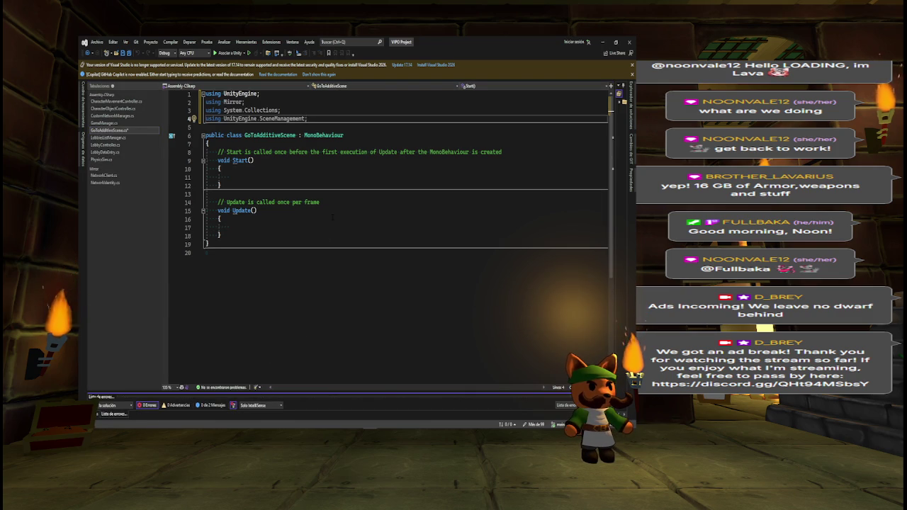
scroll(332, 217, "up", 2, "ctrl")
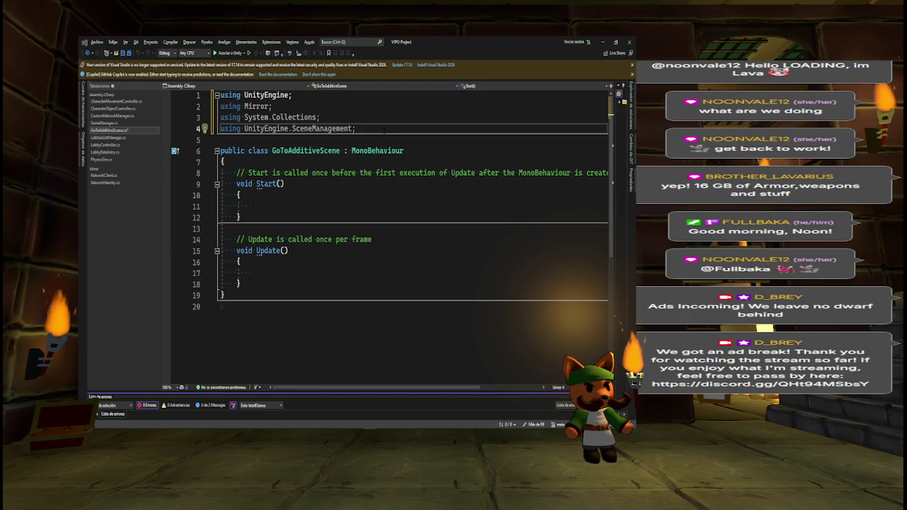
key("Return")
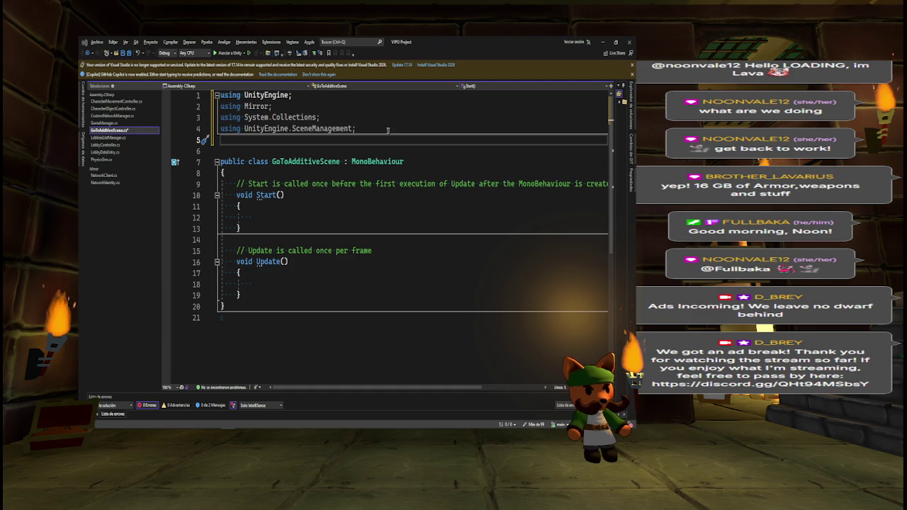
type("using ")
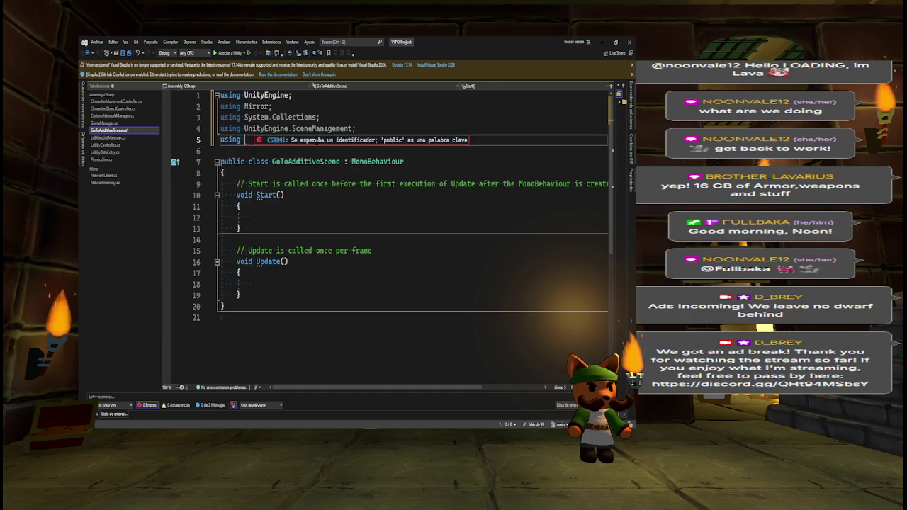
type("System.IO;")
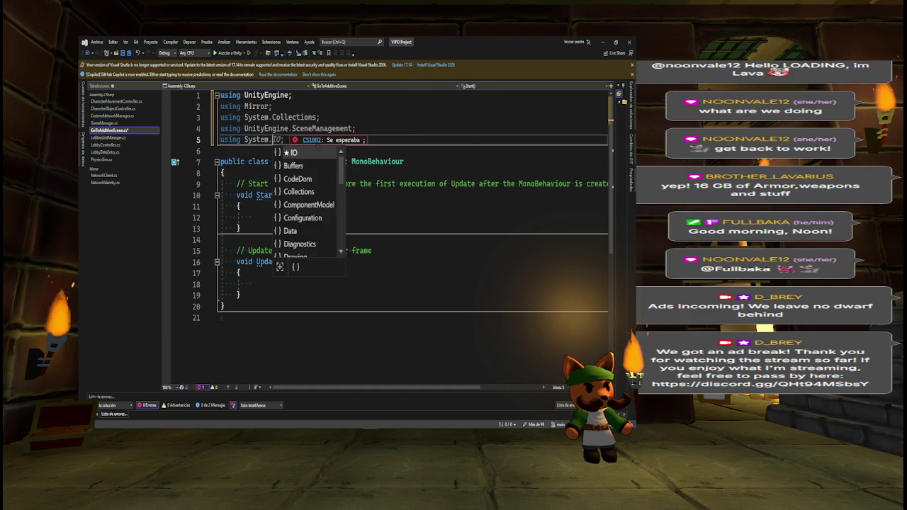
key("ctrl+s")
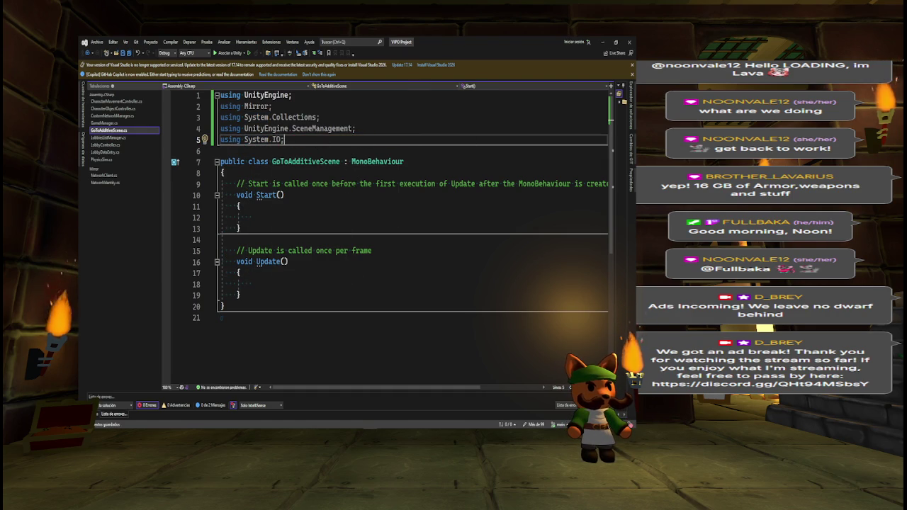
Make GoToAdditiveScene derive from NetworkBehaviour instead of MonoBehaviour
key("Down")
key("Down")
key("Down")
key("Return")
key("Return")
key("Up")
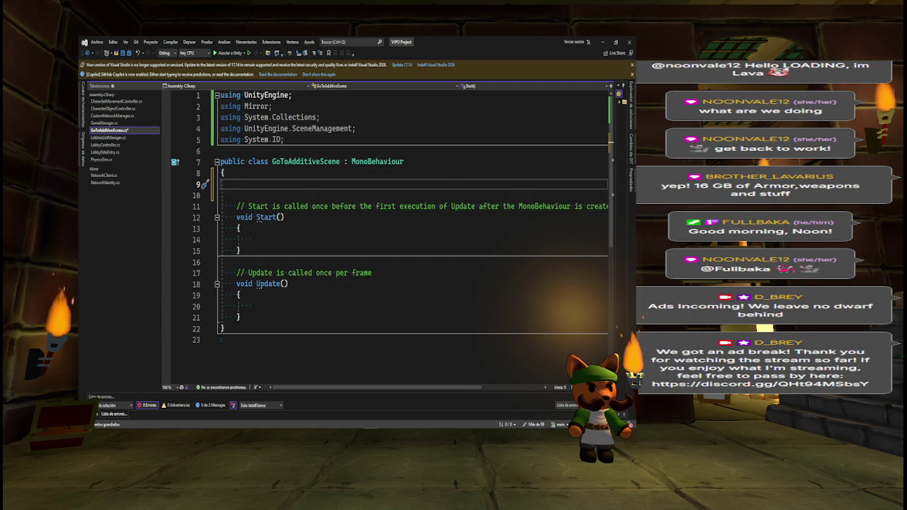
left_click(374, 163)
double_click(375, 162)
type("Net")
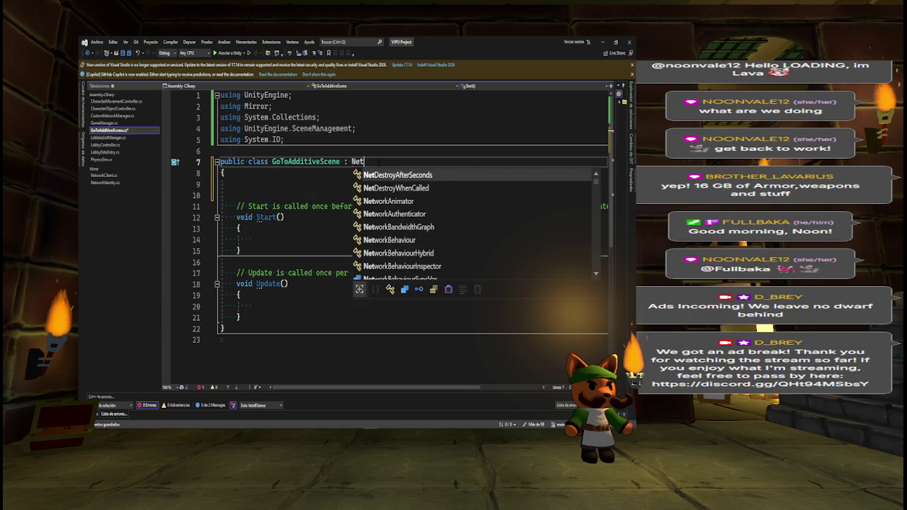
type("workBh")
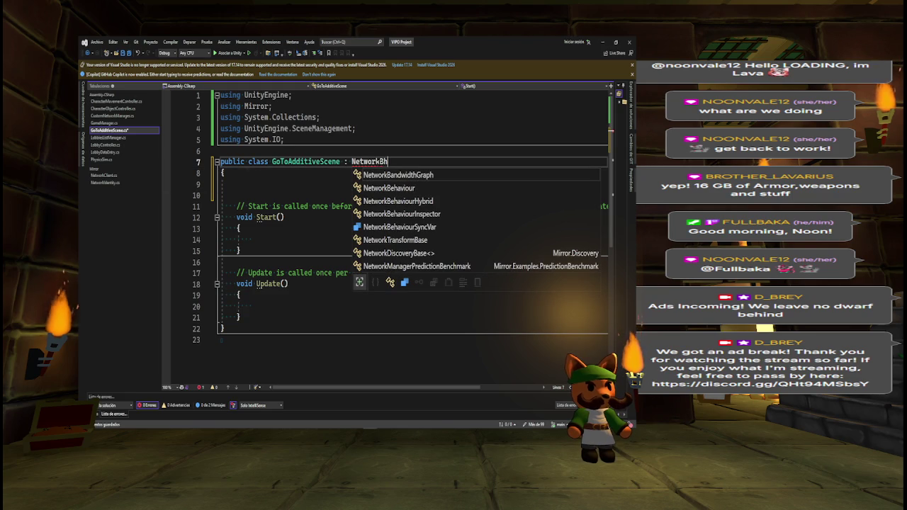
key("Tab")
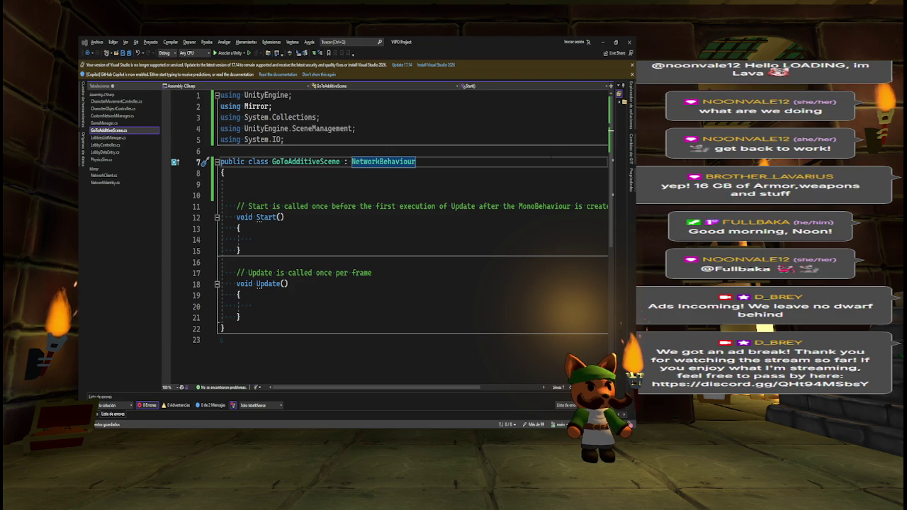
Add a Network Identity component to the Altar object via an Add Component search for 'network'
left_click(601, 41)
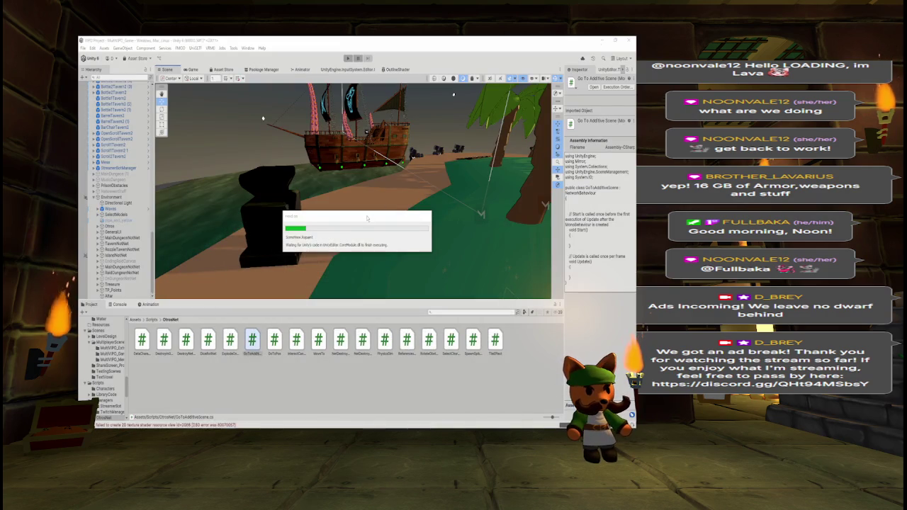
left_click(122, 295)
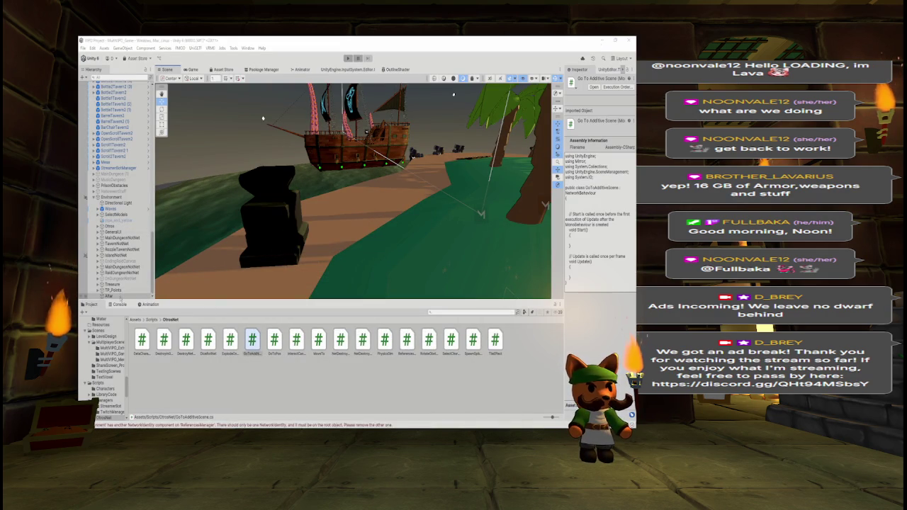
mouse_move(126, 278)
left_mouse_down()
mouse_move(125, 188)
mouse_move(127, 202)
left_mouse_up()
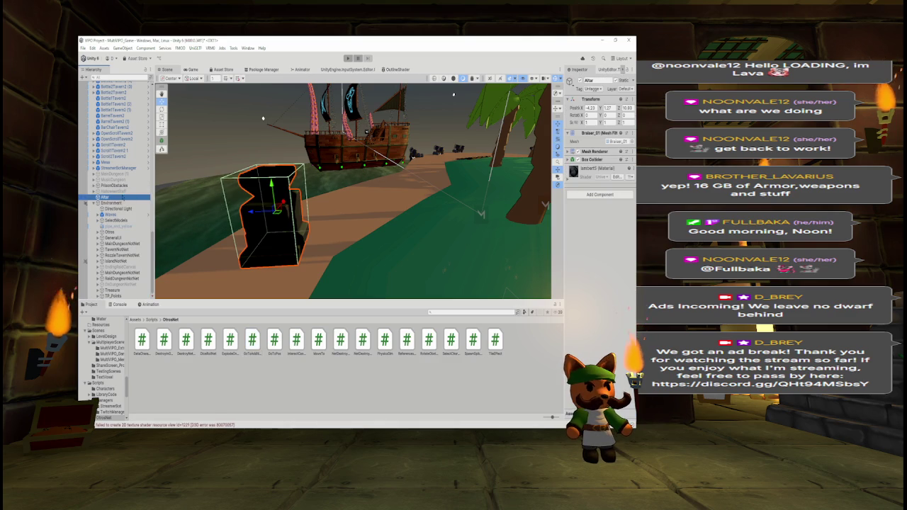
left_click(587, 196)
type("twitc")
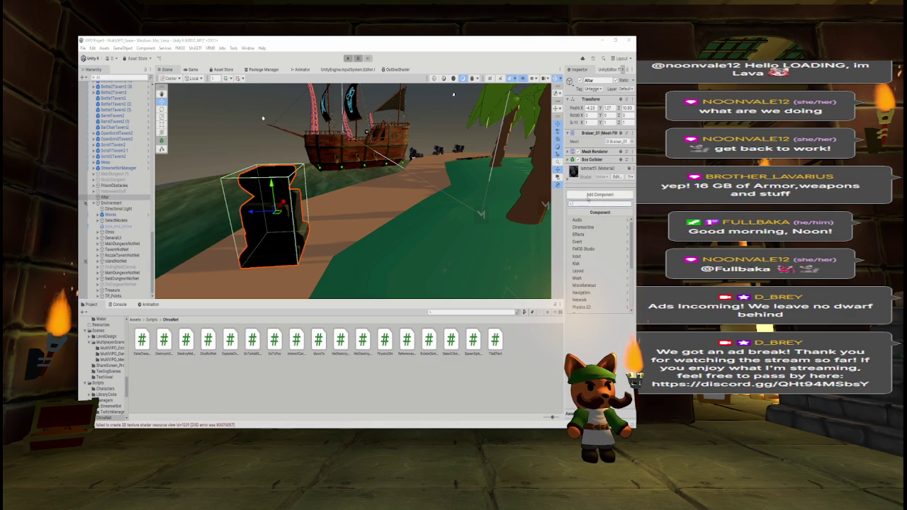
type("h")
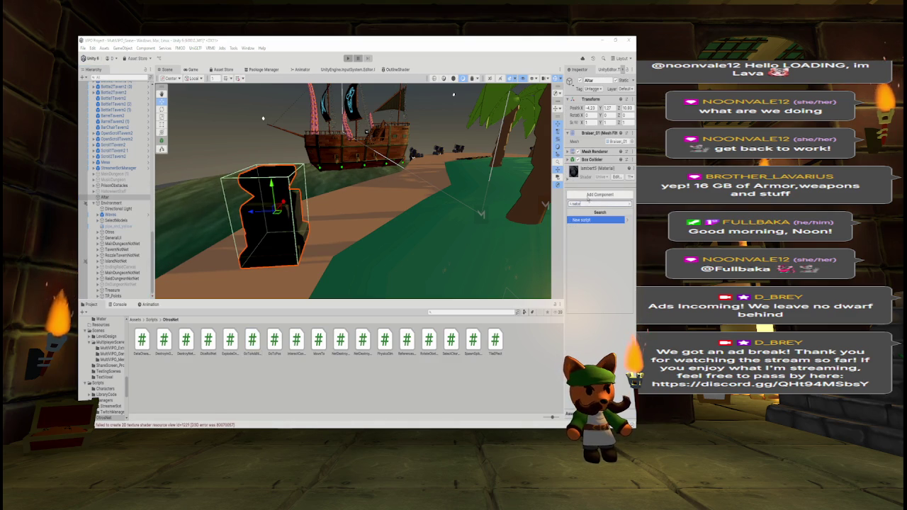
type("network")
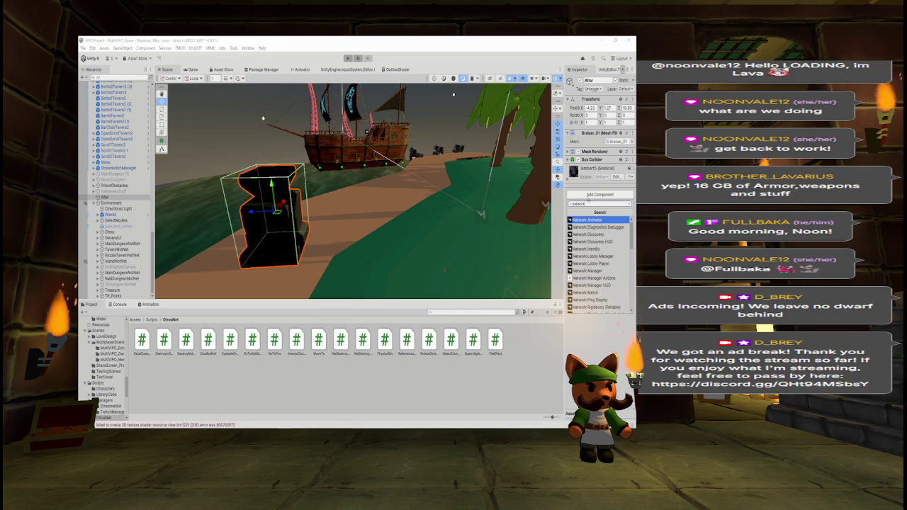
key("Return")
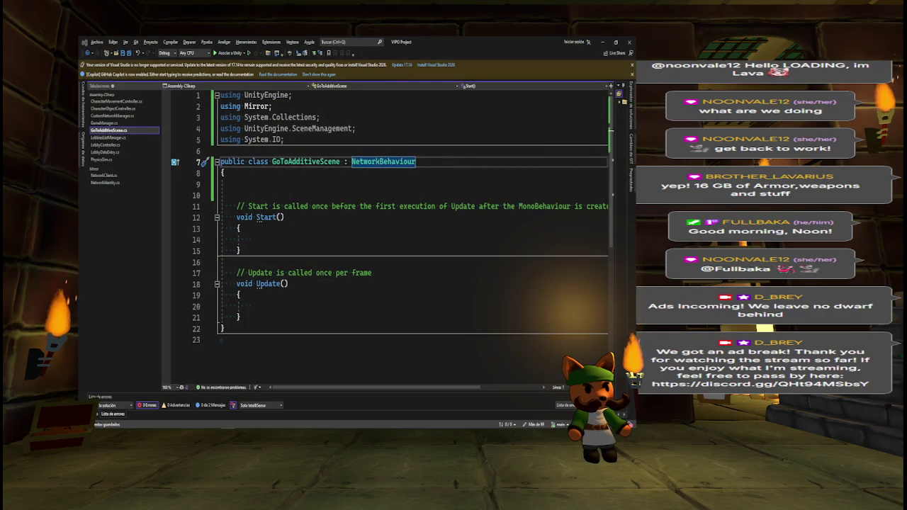
Declare 'CustomNetworkManager netManager;' on line 9 of the class
left_click(297, 184)
type("NWE")
key("BackSpace")
key("BackSpace")
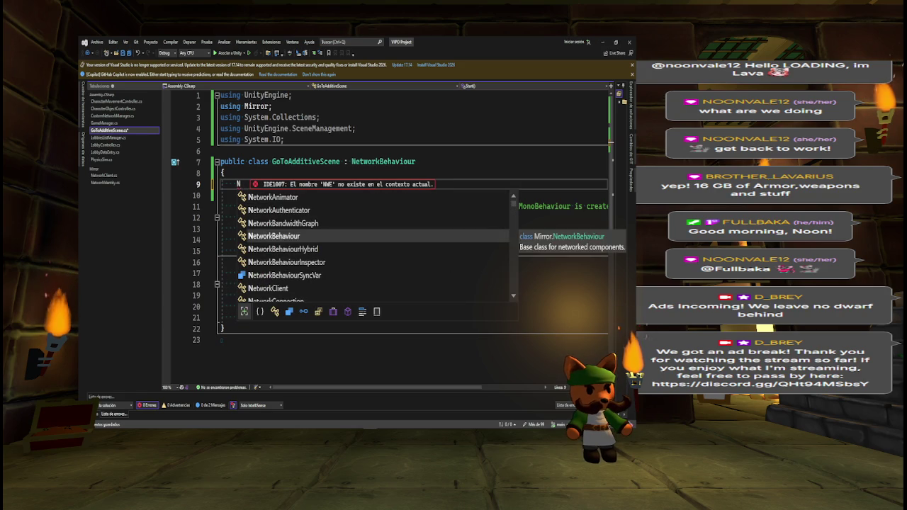
type("etwork")
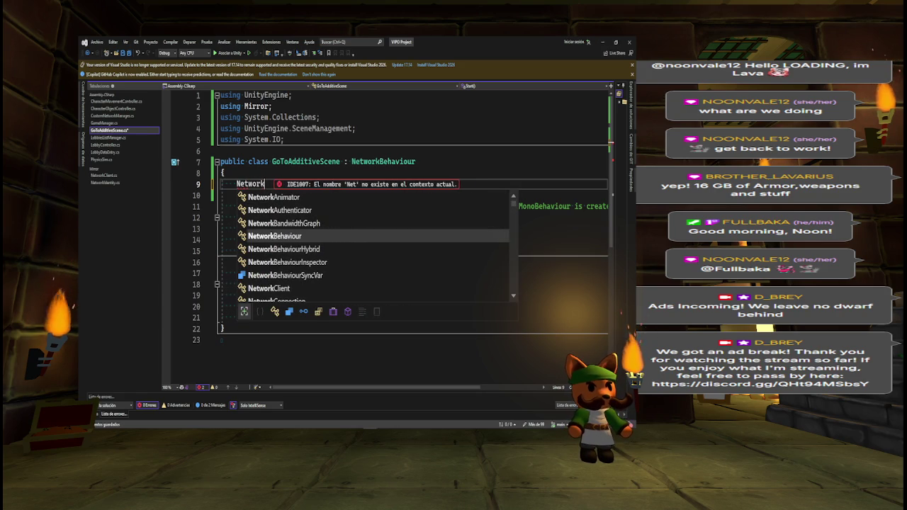
type("Manager")
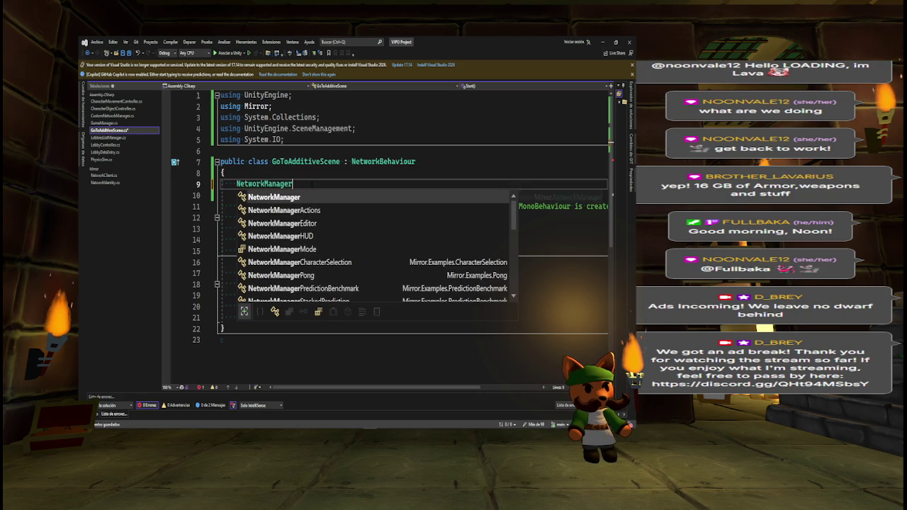
key("ctrl+BackSpace")
type("Custom")
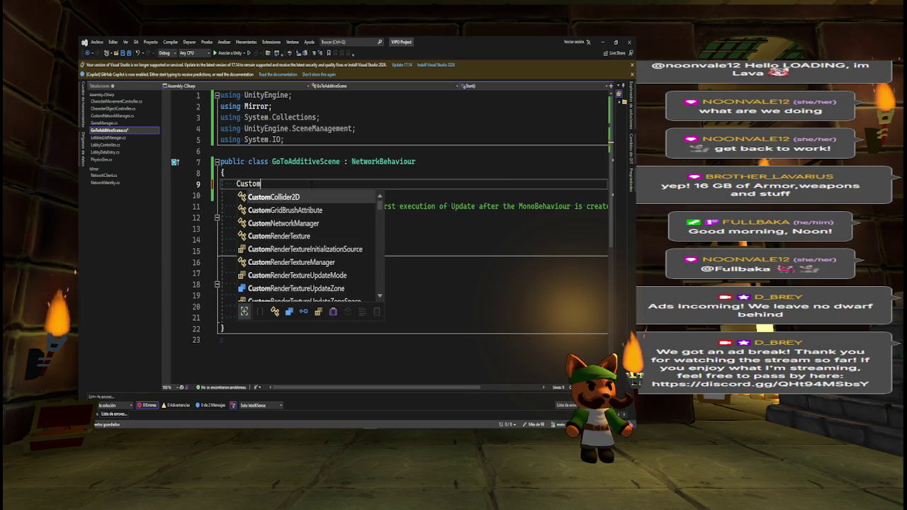
type("Ne")
key("Tab")
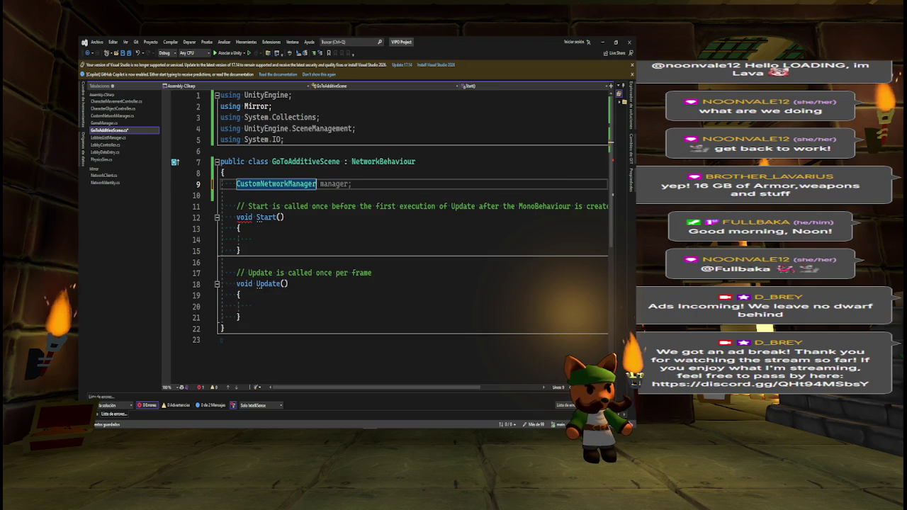
type("net")
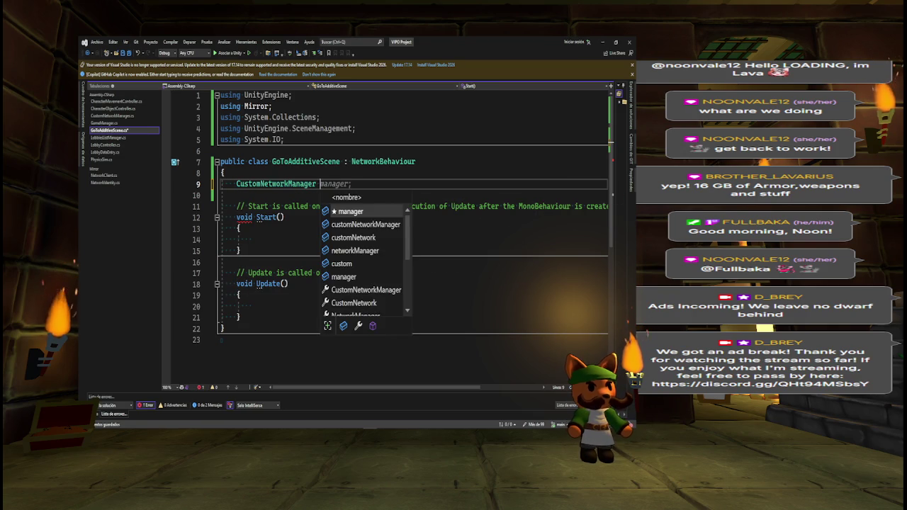
type("Manager;")
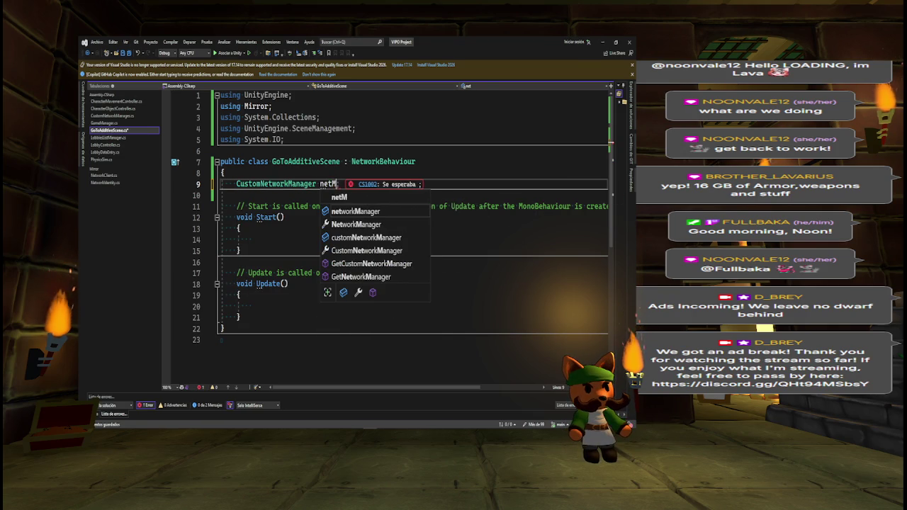
key("Return")
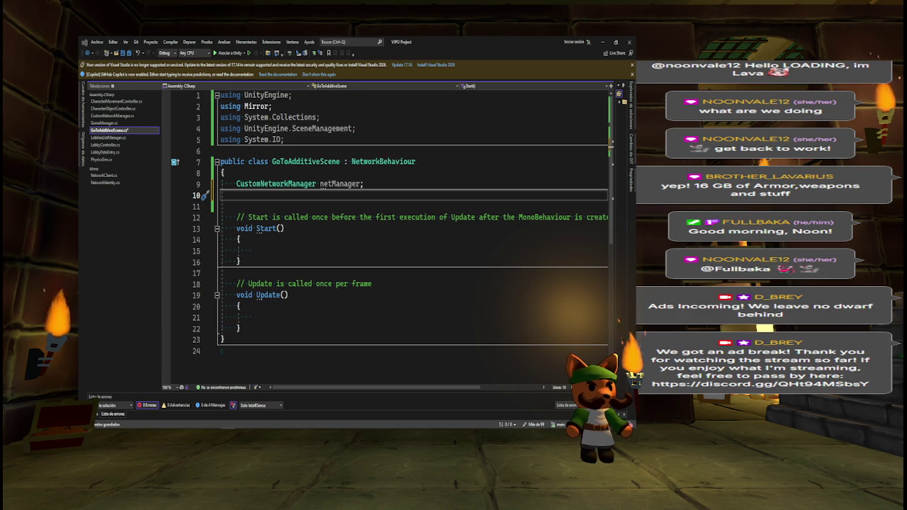
left_click(335, 197)
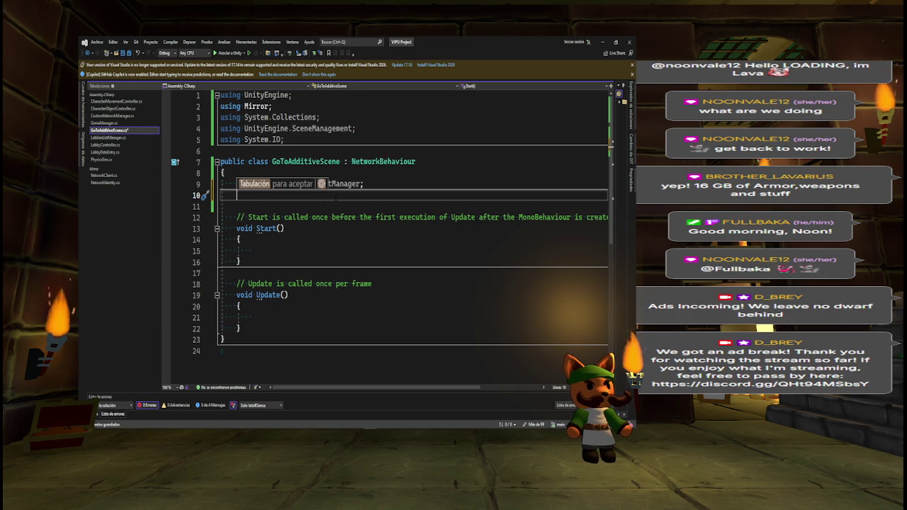
Add '[Scene] public string goToSceneName;' and 'public string scenePosToSpawnOn;' below netManager
key("Tab")
key("Return")
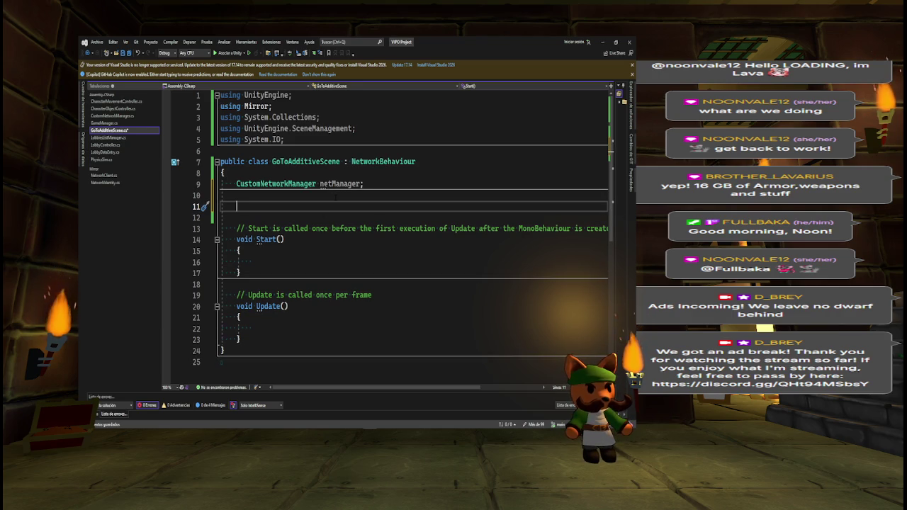
type("[Scene")
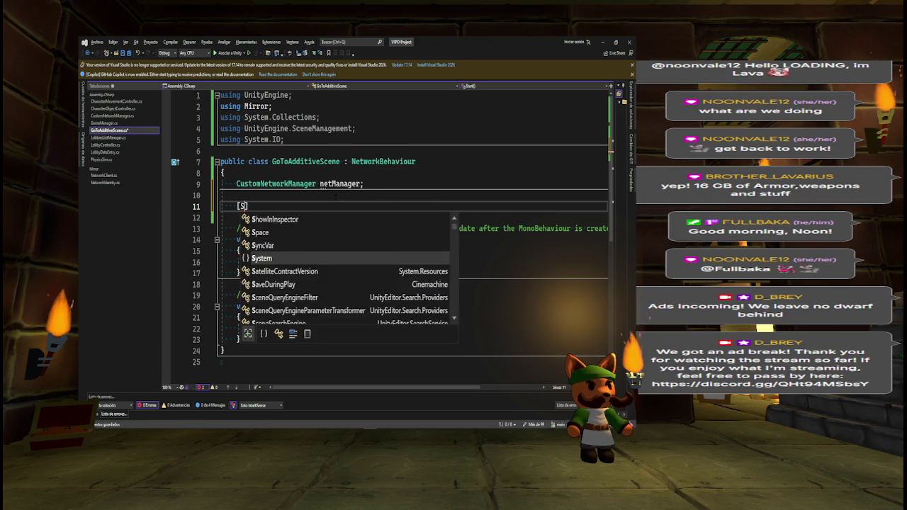
type("]")
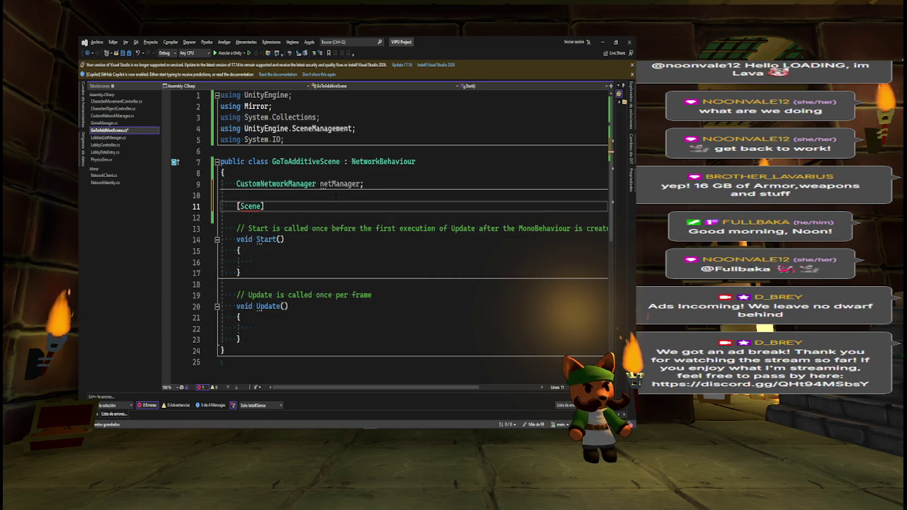
key("Return")
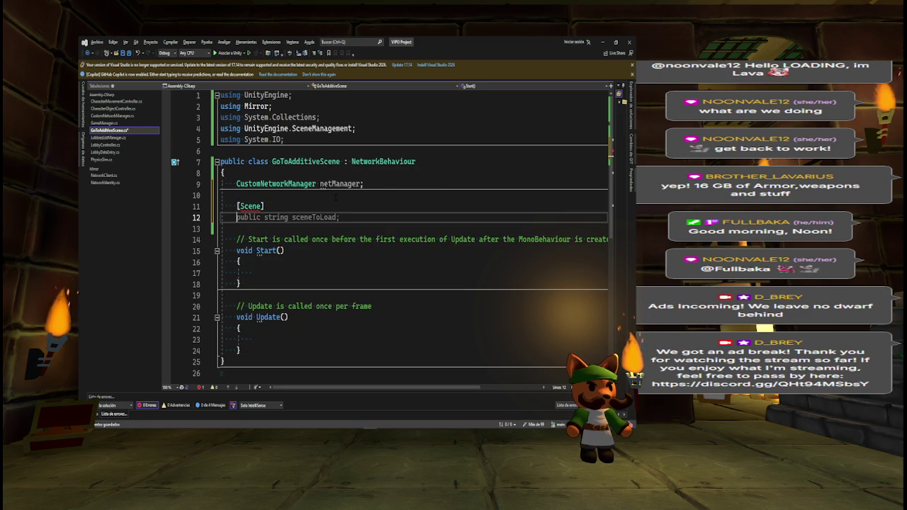
type("public")
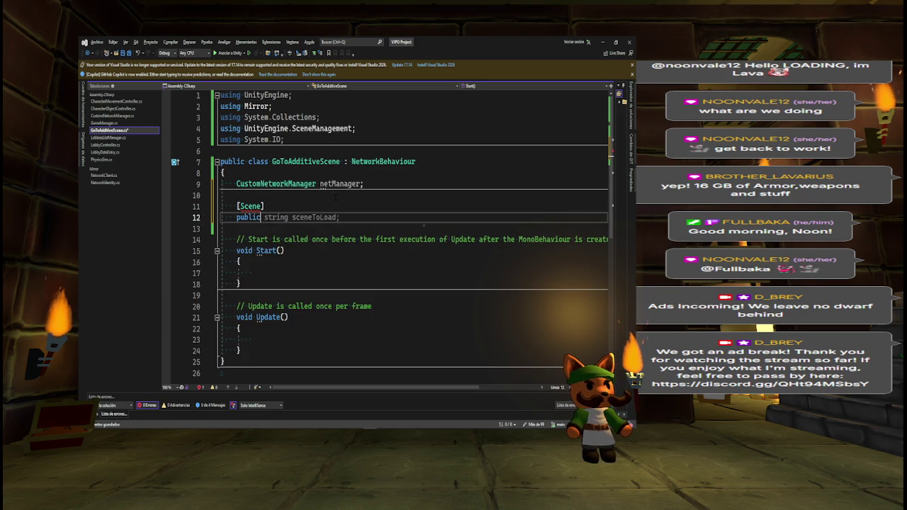
type(" string")
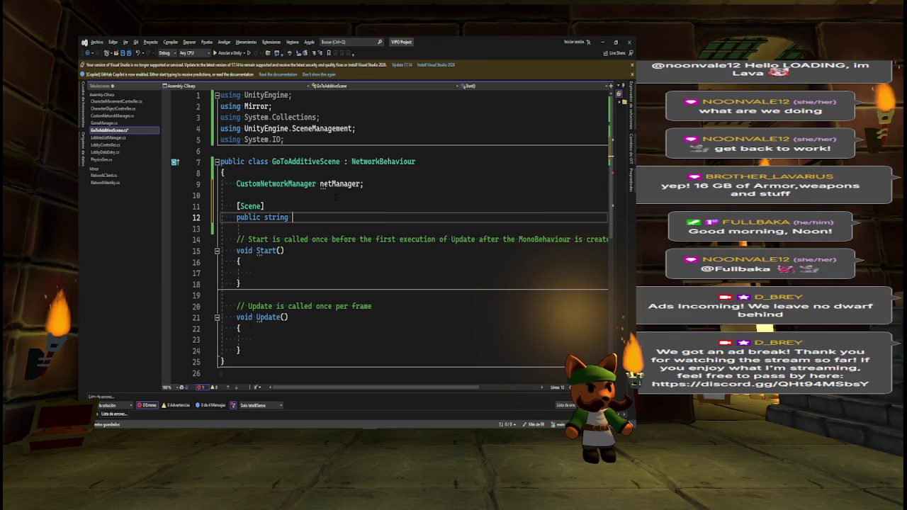
type(" tran")
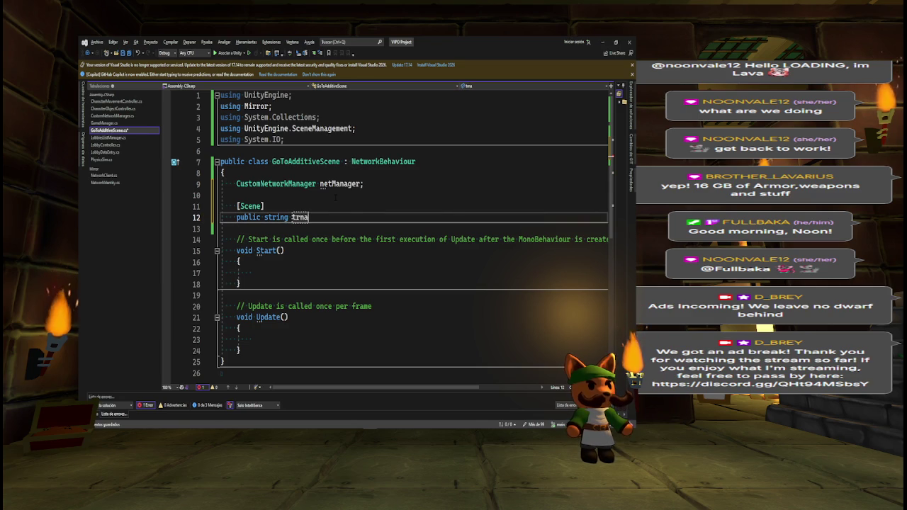
key("BackSpace")
key("BackSpace")
key("BackSpace")
type("go")
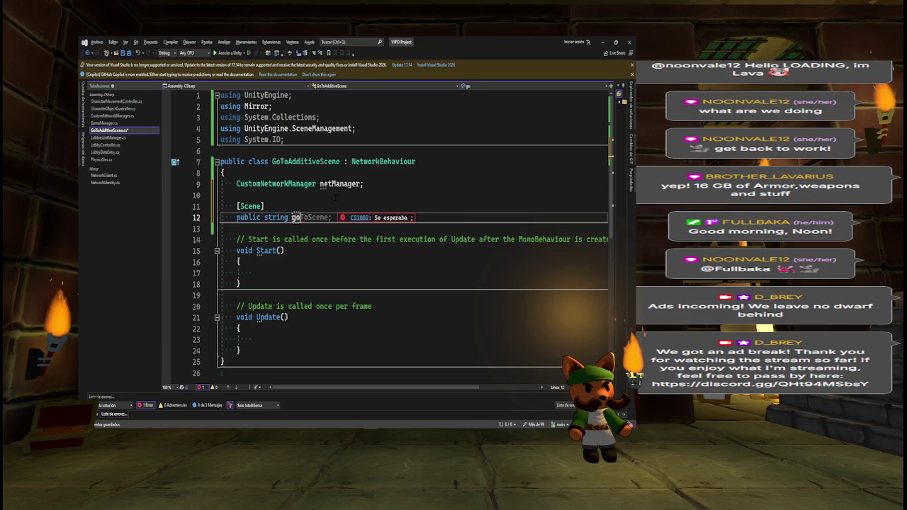
type("ToSceneM")
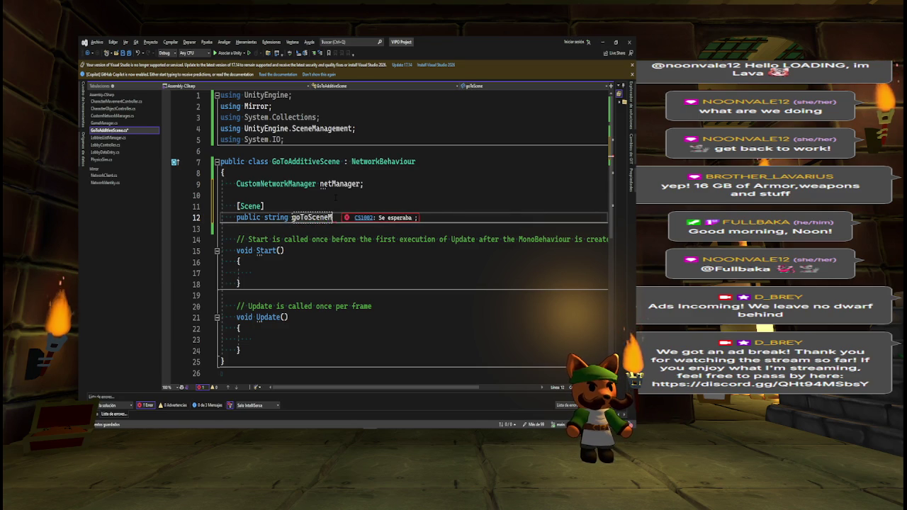
key("BackSpace")
type("Name;")
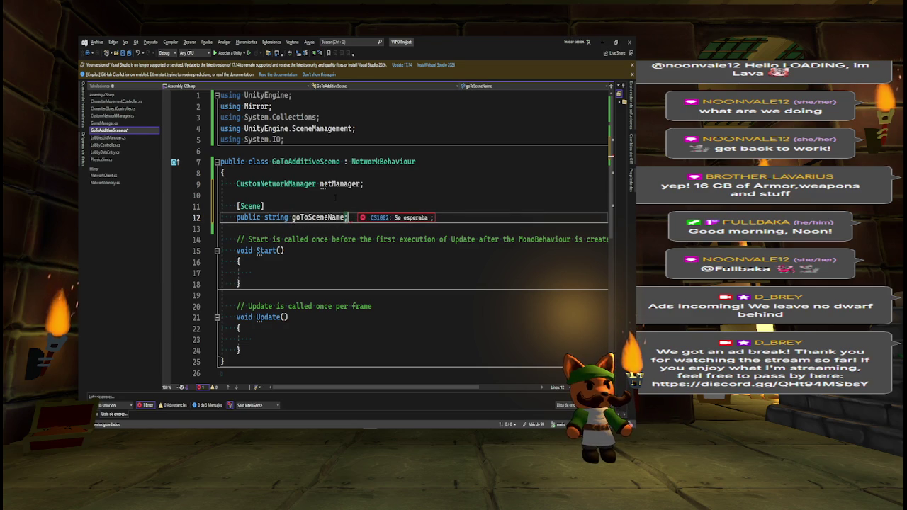
key("Return")
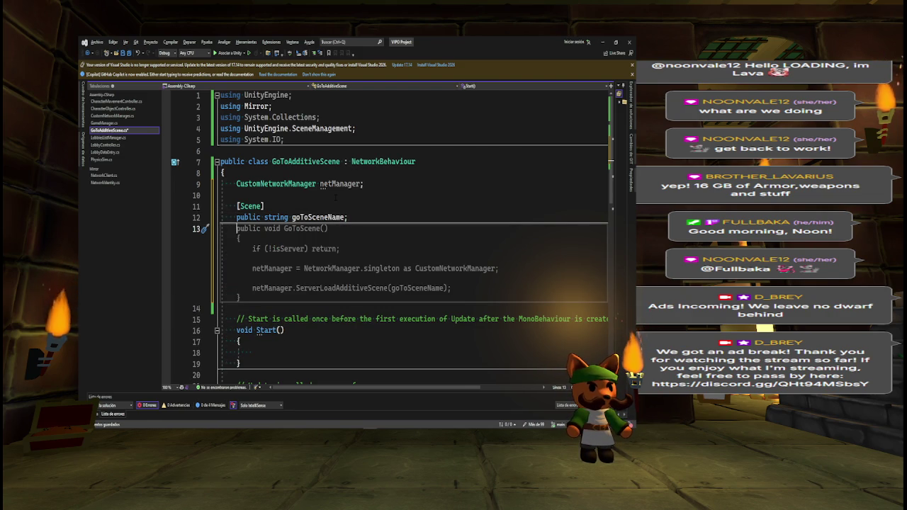
type("publi")
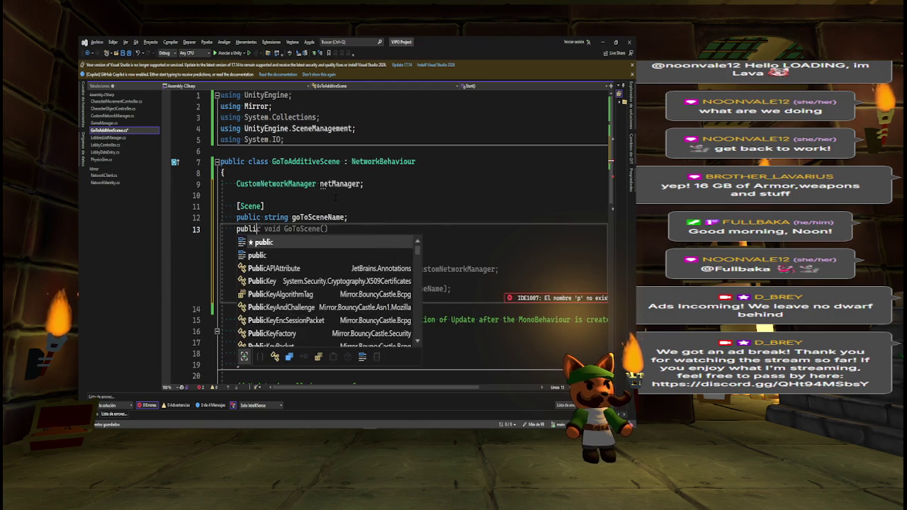
type("c string s")
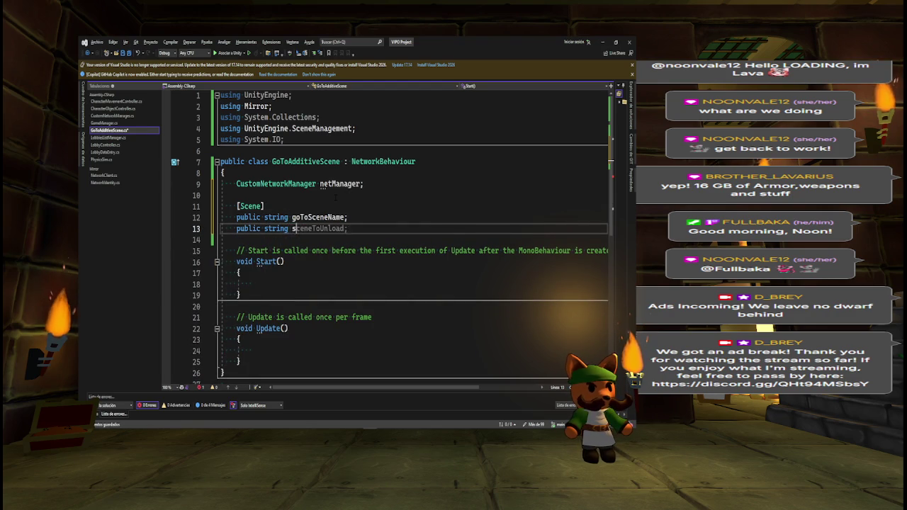
type("cenePosTo")
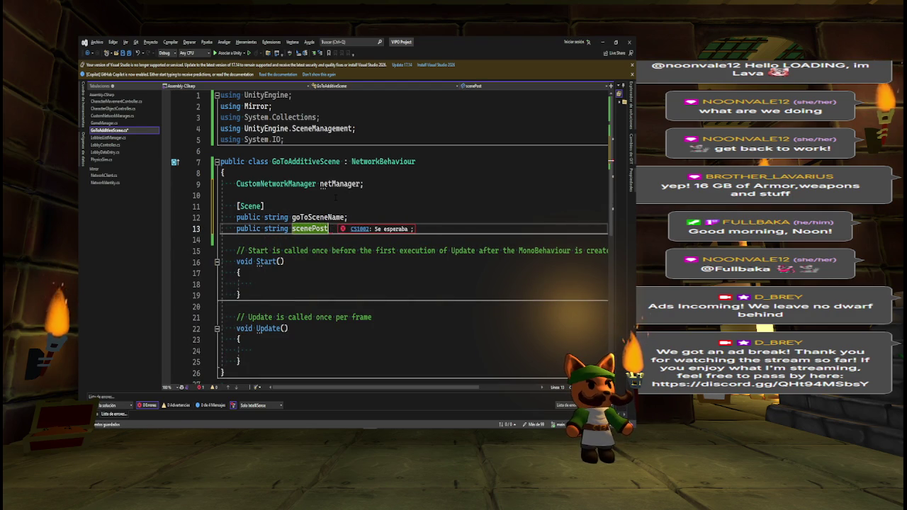
type("Spawn")
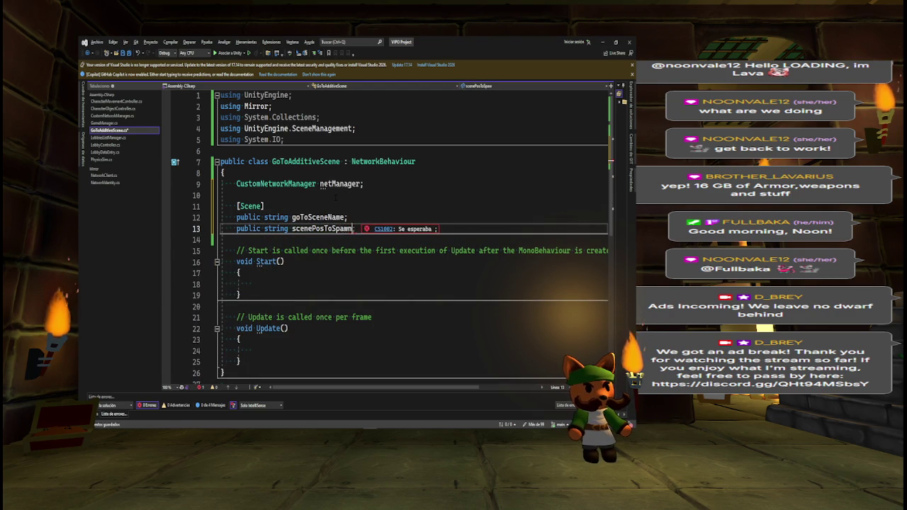
type("On;")
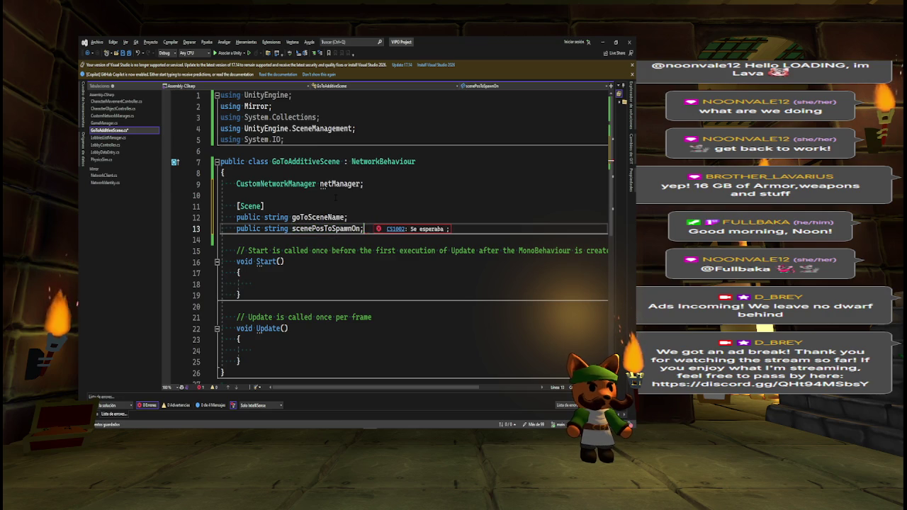
double_click(334, 228)
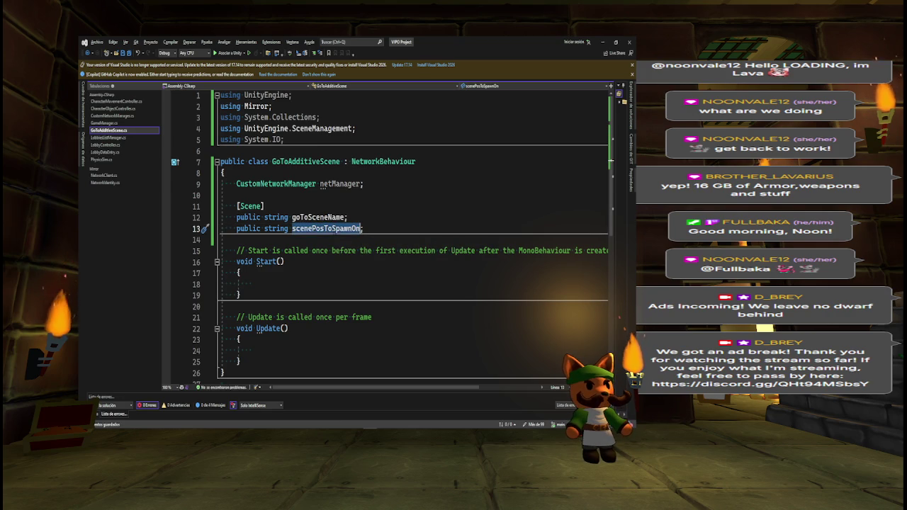
left_click(372, 228)
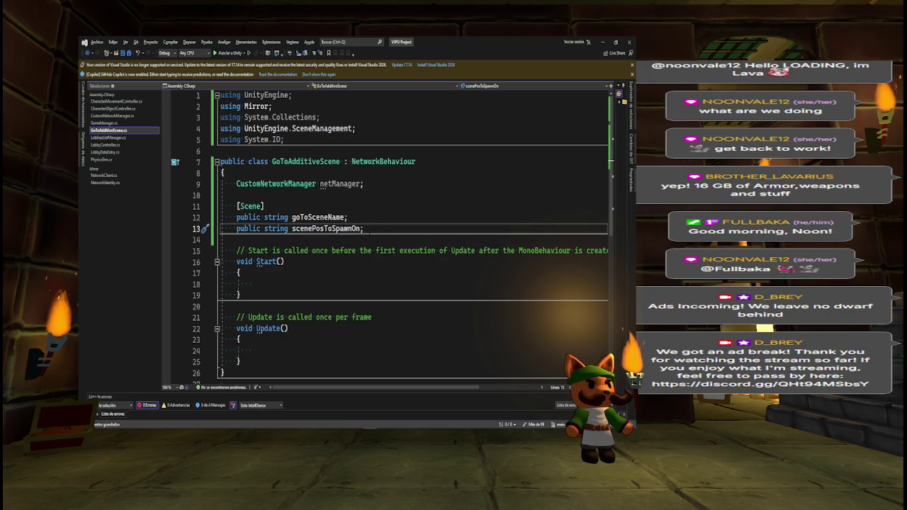
Add an Awake method assigning netManager = NetworkManager.singleton as CustomNetworkManager, then view CustomNetworkManager's definition
key("Return")
key("Return")
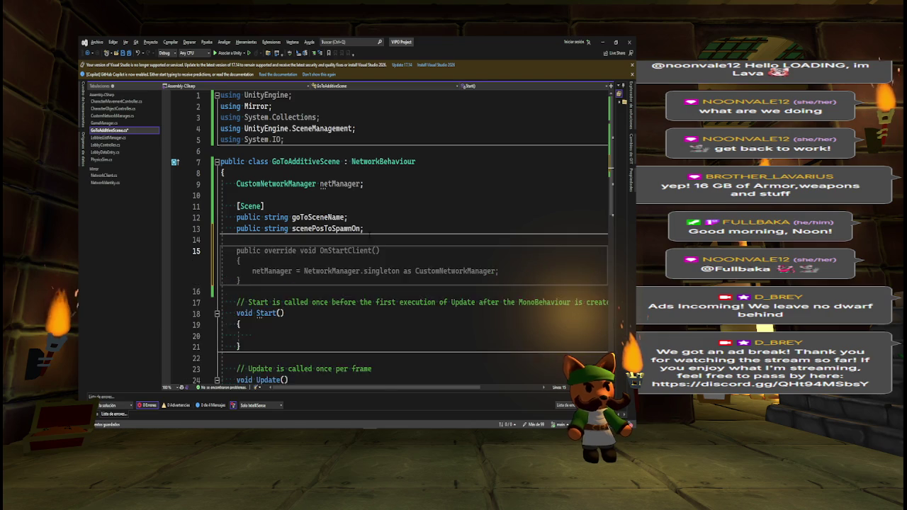
type("Awak")
key("Tab")
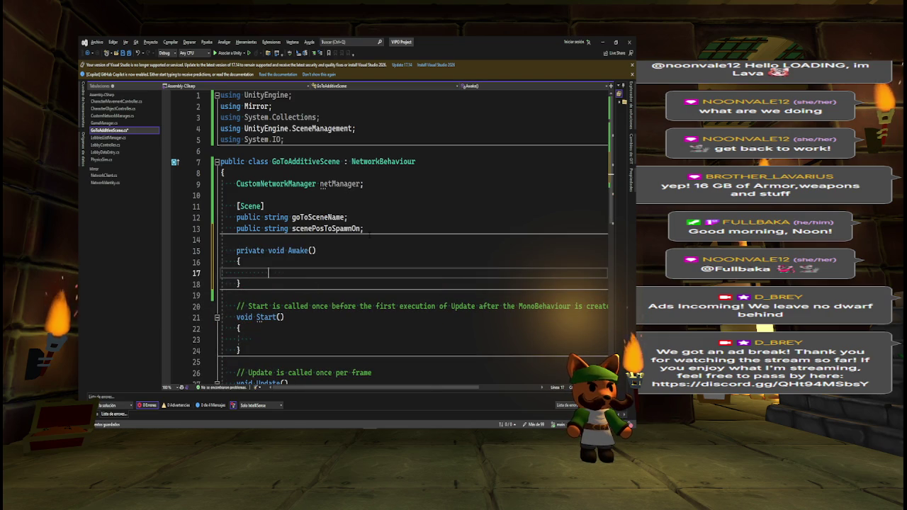
key("Tab")
key("Tab")
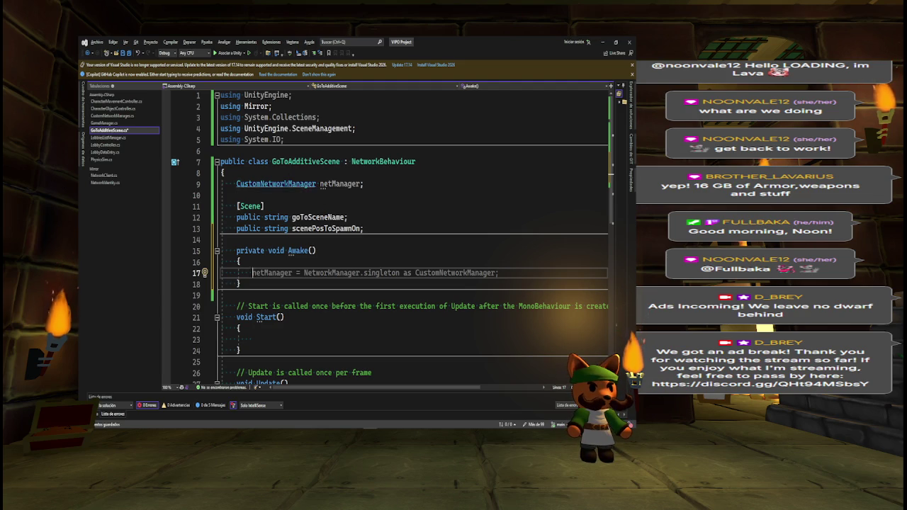
left_click(298, 183, "ctrl")
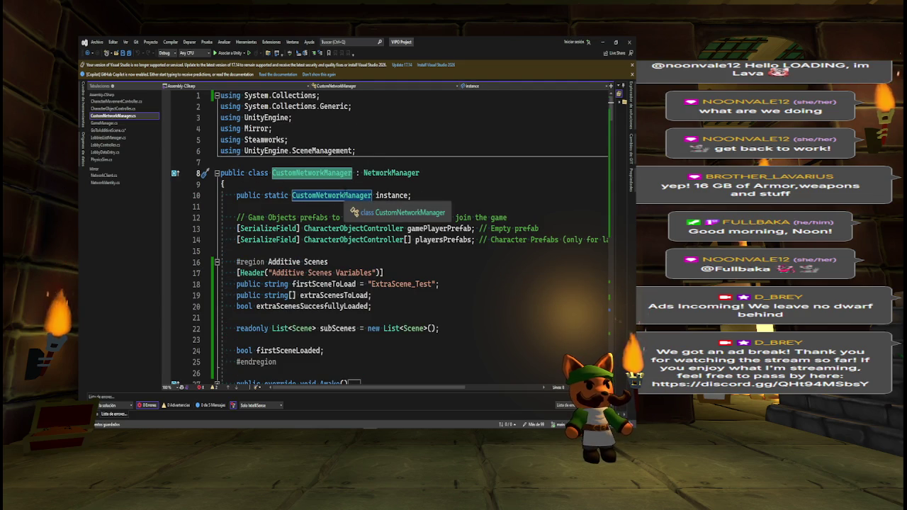
Search CustomNetworkManager for the static instance field and browse its matches
left_click(397, 196)
key("ctrl+f")
key("Return")
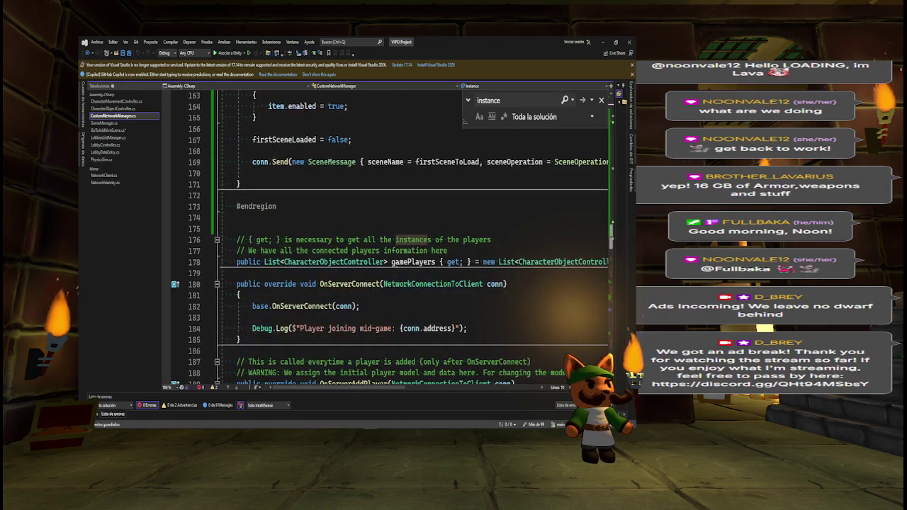
scroll(389, 238, "up", 20)
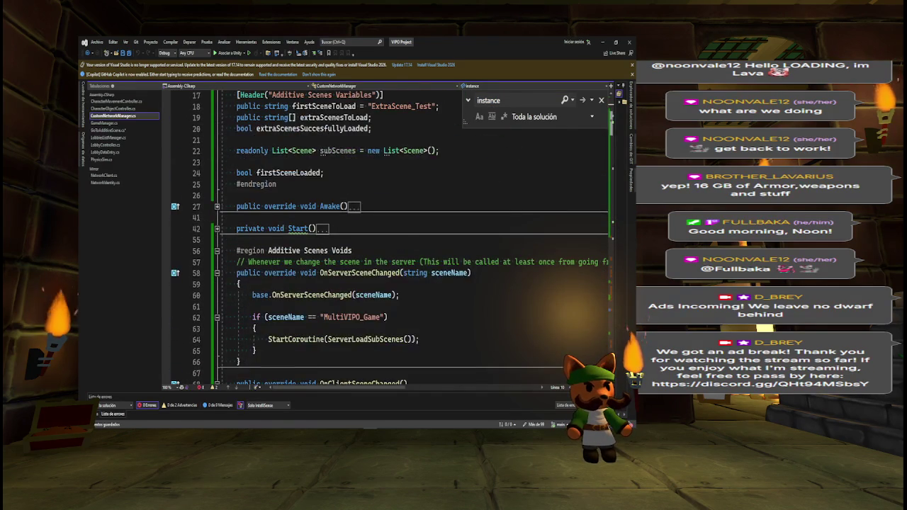
key("Return")
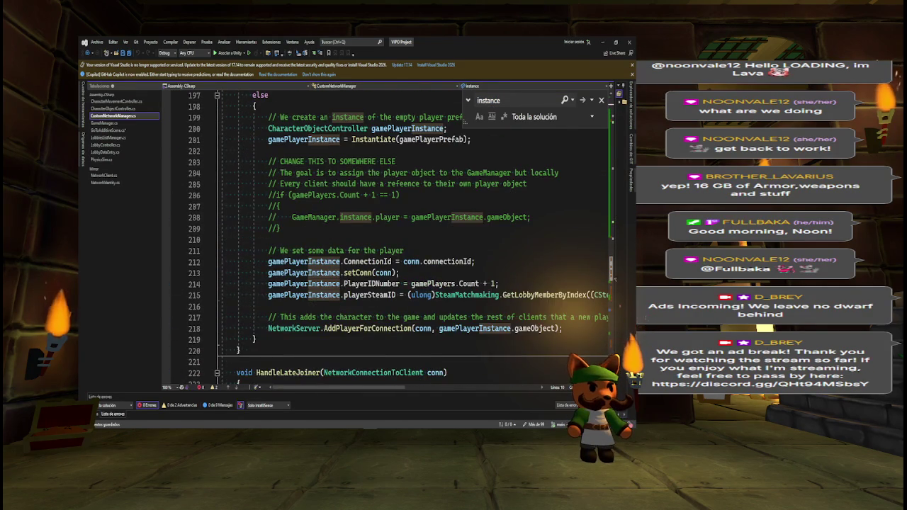
scroll(411, 238, "down", 20)
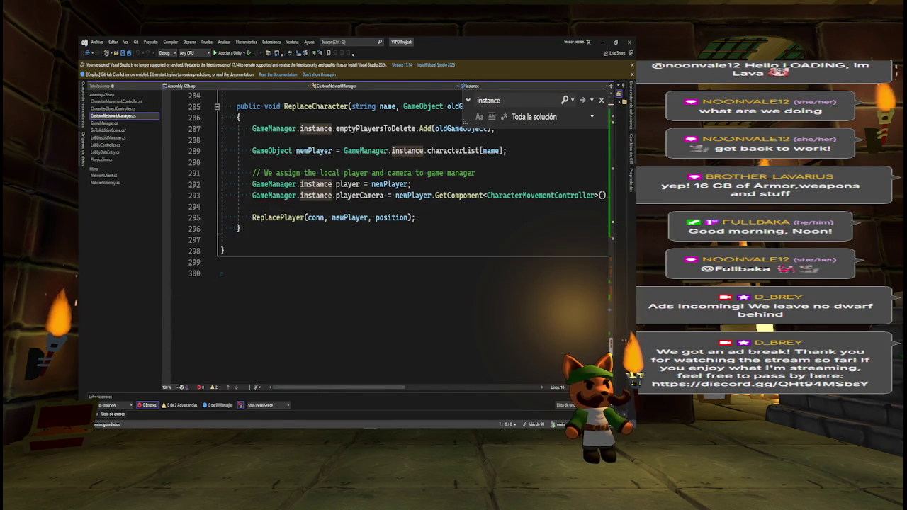
scroll(410, 237, "up", 20)
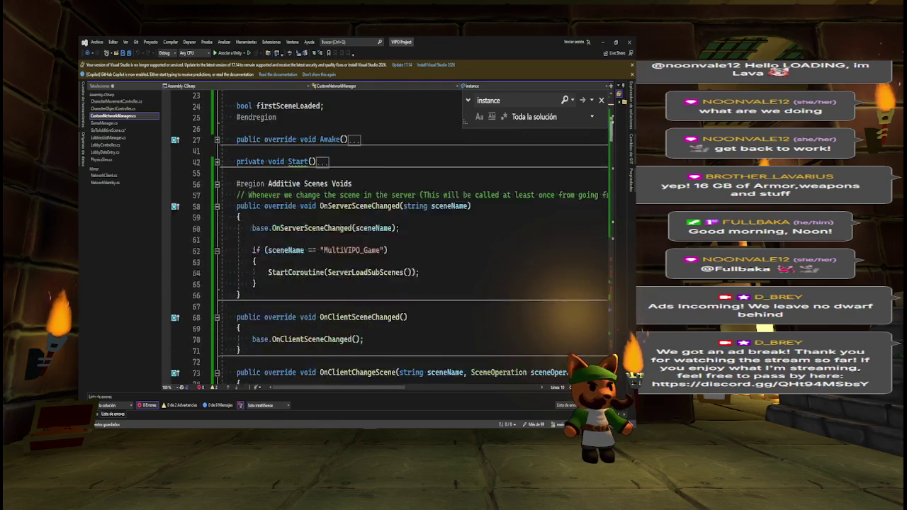
Expand CustomNetworkManager's Awake method to view its body, then return to GoToAdditiveScene.cs
scroll(411, 237, "up", 5)
scroll(411, 238, "down", 3)
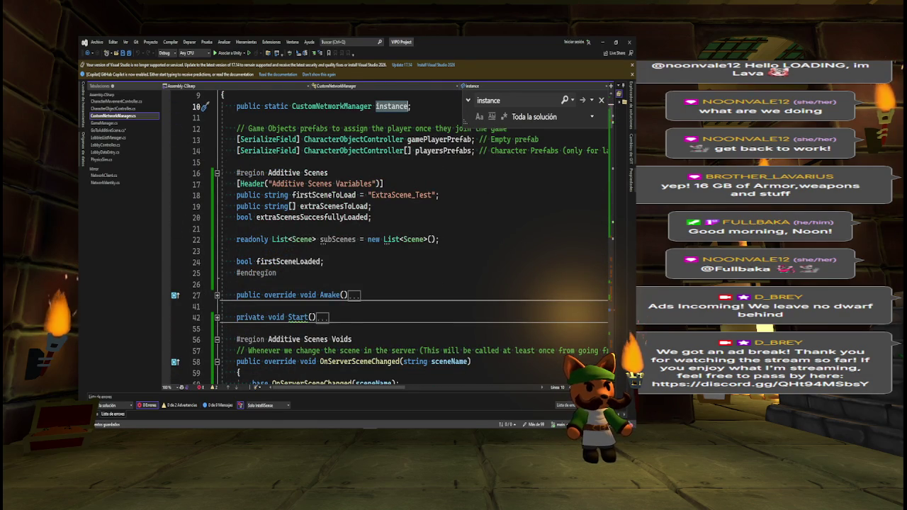
left_click(217, 294)
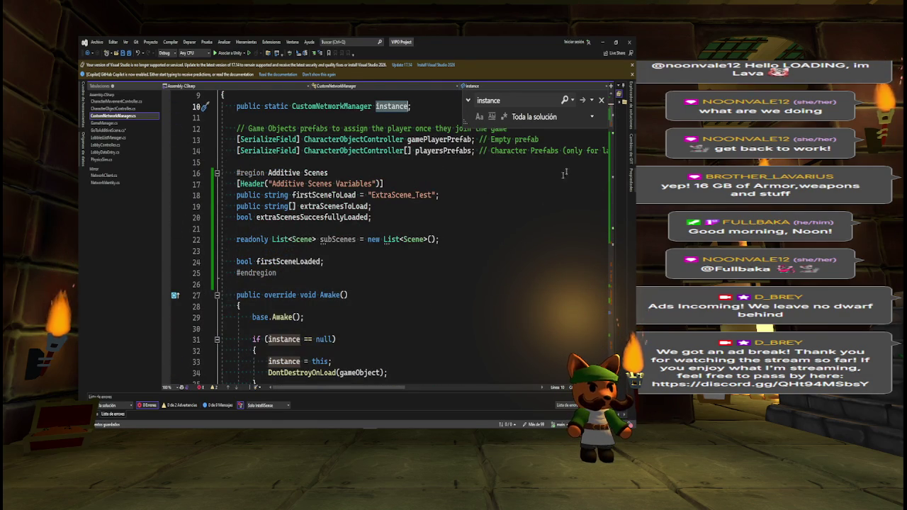
left_click(109, 130)
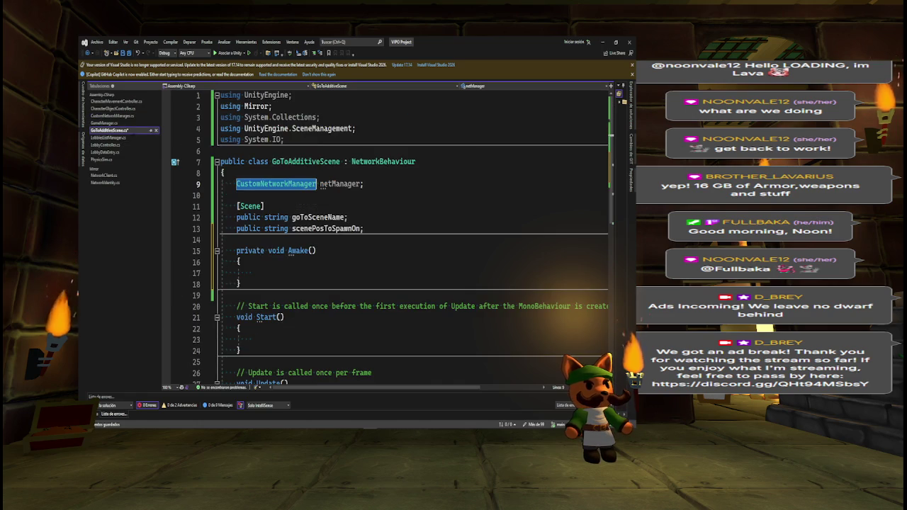
Delete the 'CustomNetworkManager netManager;' field line from GoToAdditiveScene
triple_click(310, 183)
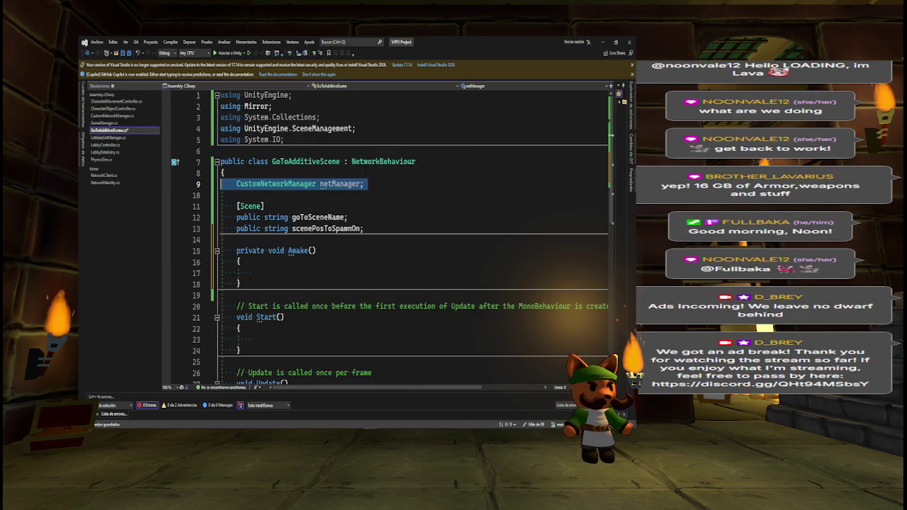
key("Delete")
key("Delete")
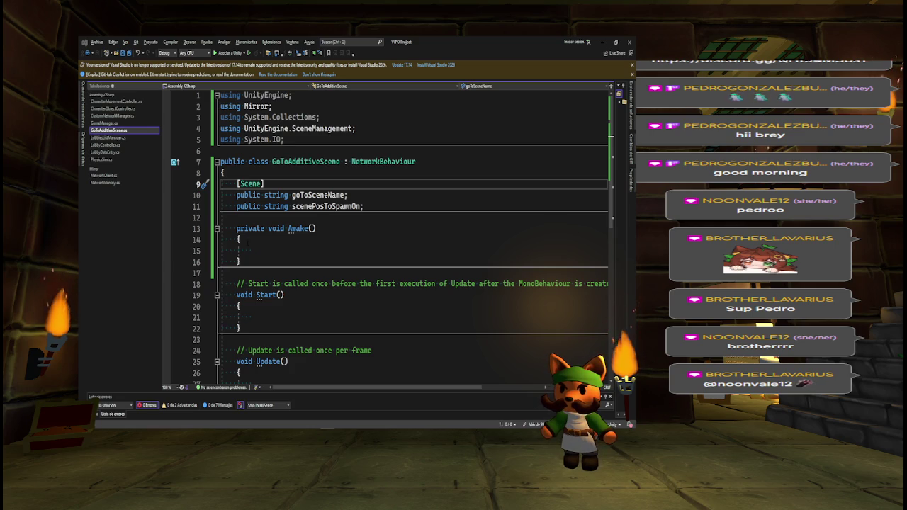
left_click(266, 250)
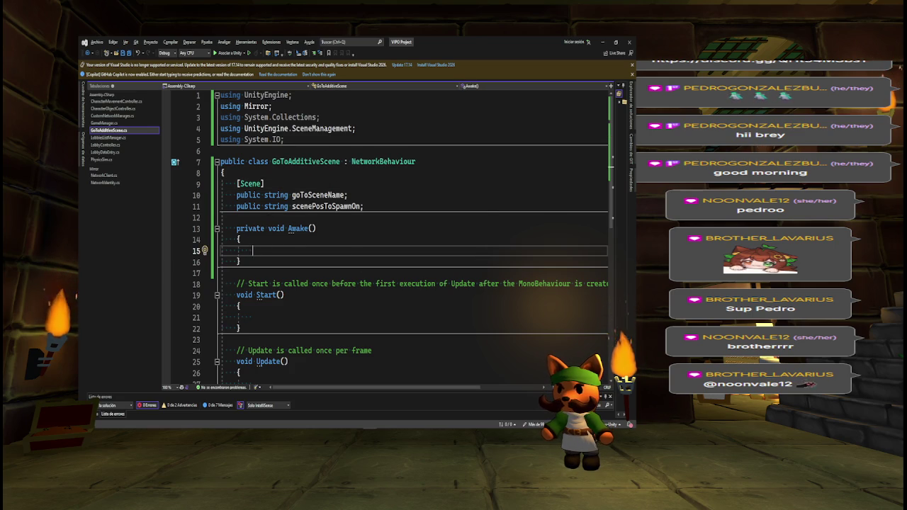
mouse_move(328, 206)
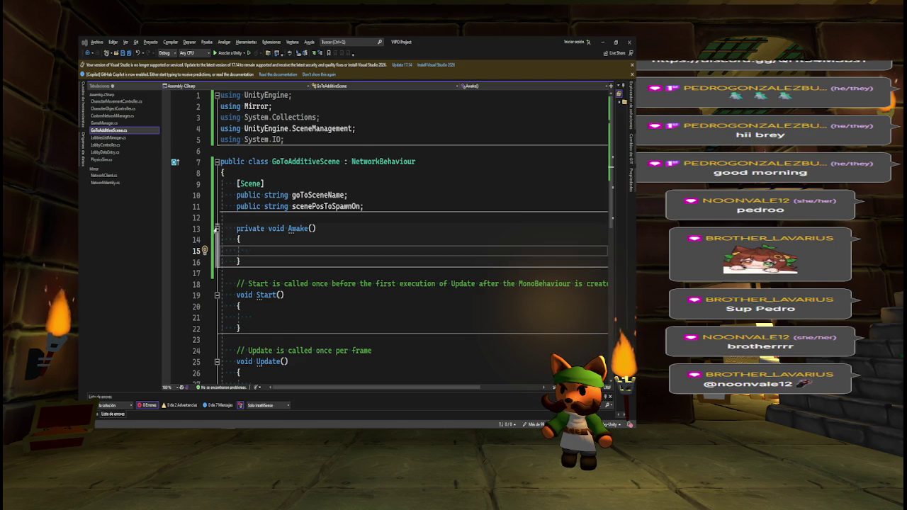
Collapse and delete the unused Awake, Start and Update methods
left_click(217, 228)
left_click(217, 261)
left_click(217, 294)
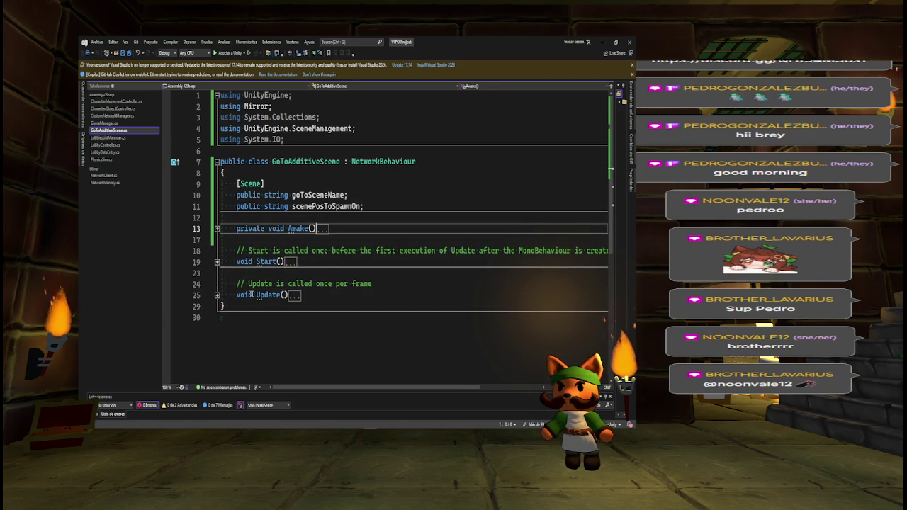
left_click_drag(302, 295, 221, 218)
key("BackSpace")
Add a [ServerCallback] attribute below the fields after checking its definition, leaving a new line beneath
key("Return")
key("Return")
type("[Server")
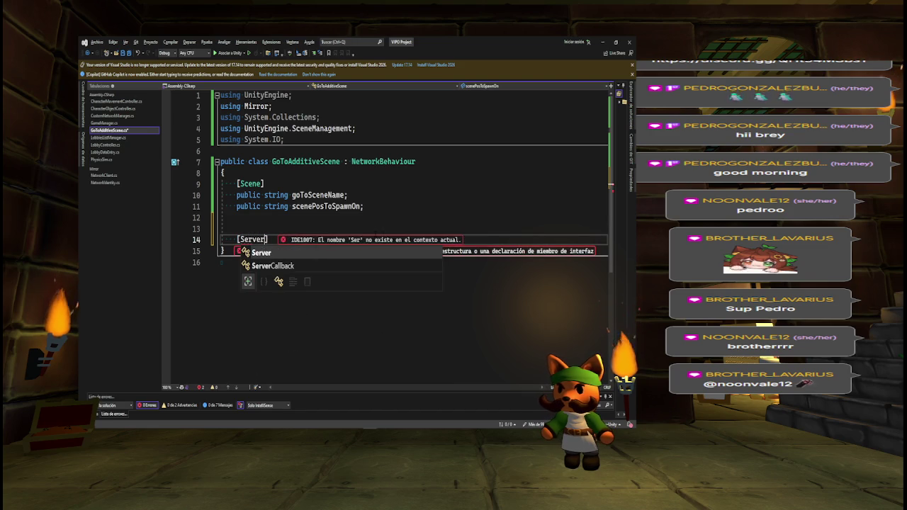
key("Tab")
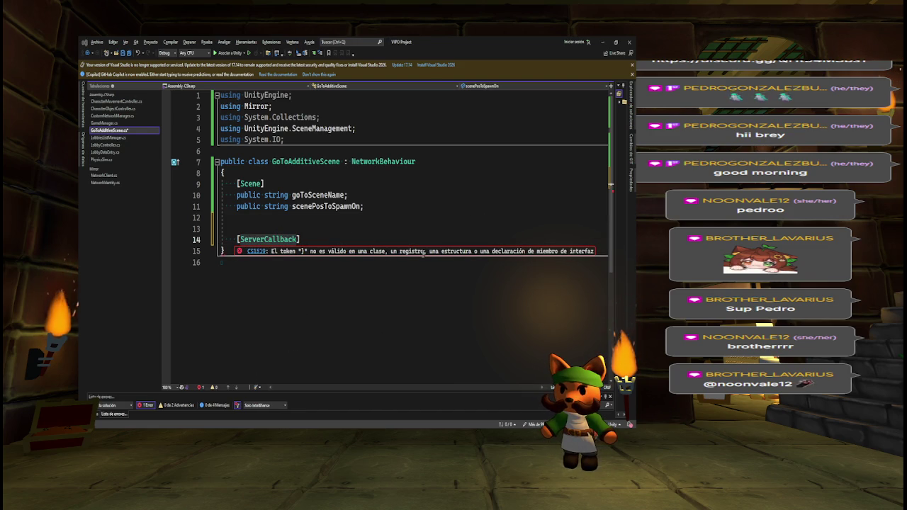
left_click(283, 240, "ctrl")
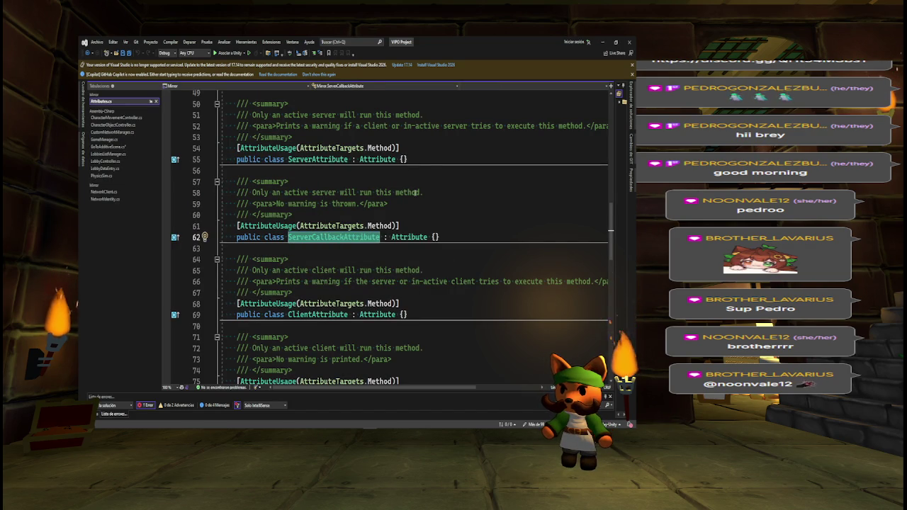
key("ctrl+minus")
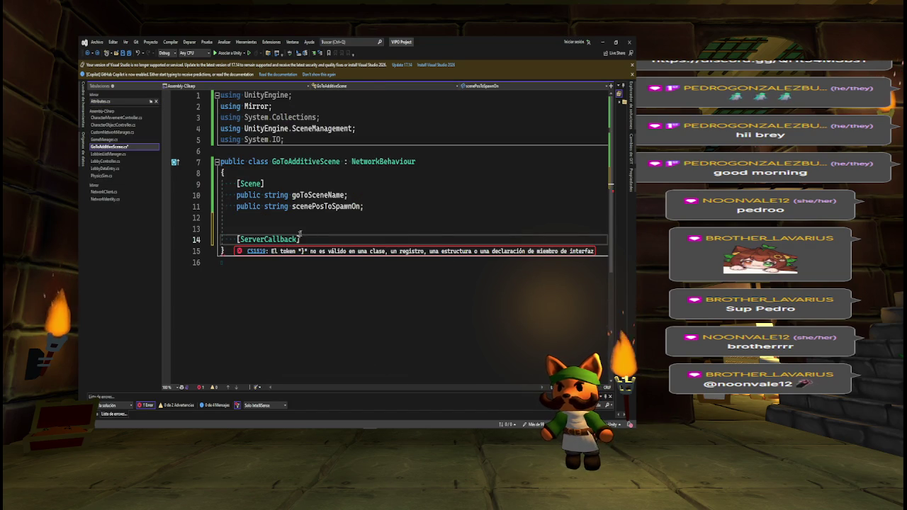
key("Return")
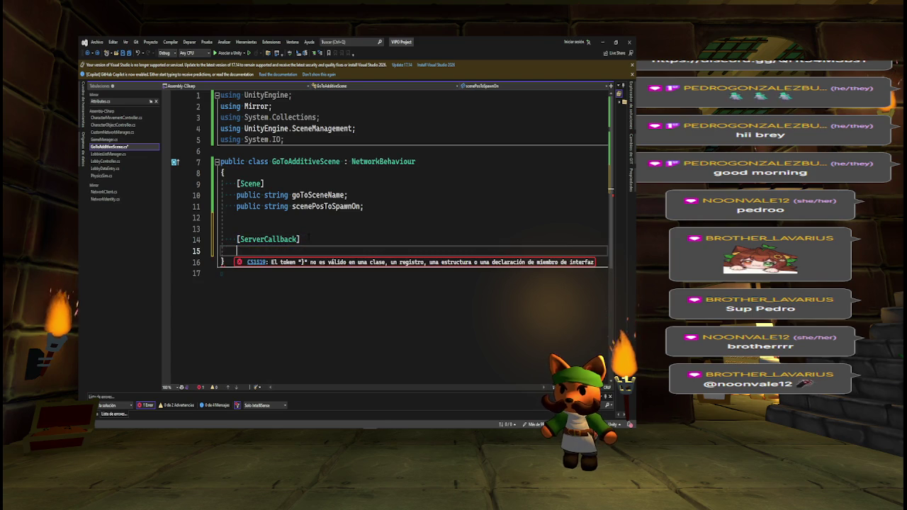
Declare IEnumerator SendPlayerToNewScene(GameObject player) with an empty brace body
type("IEnu")
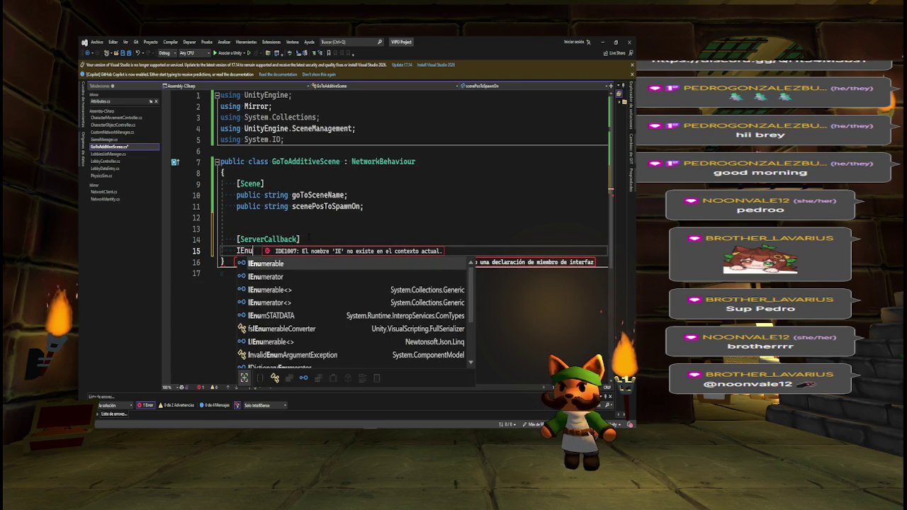
type("merator")
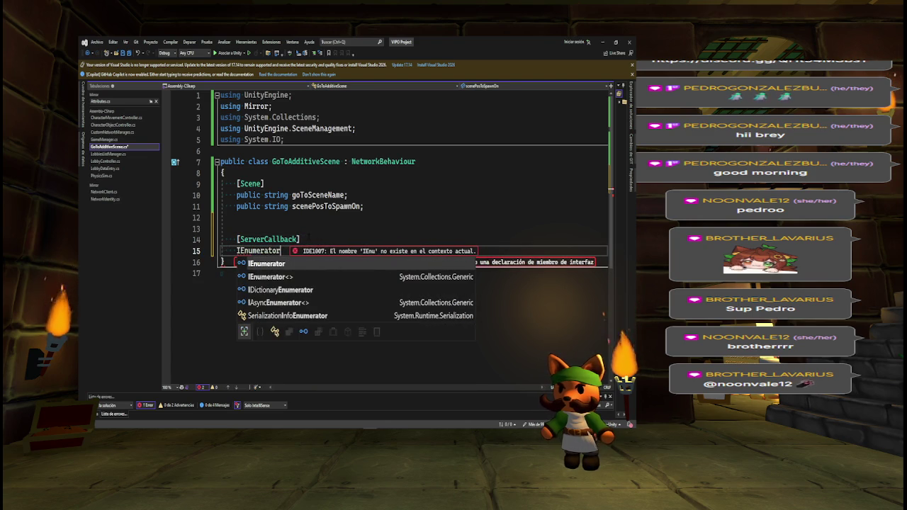
type(" Send")
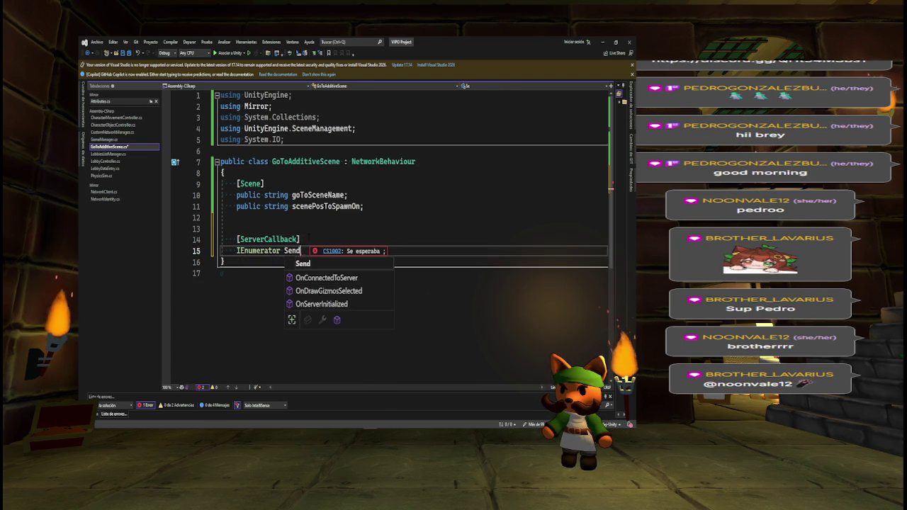
type("PlayerTo")
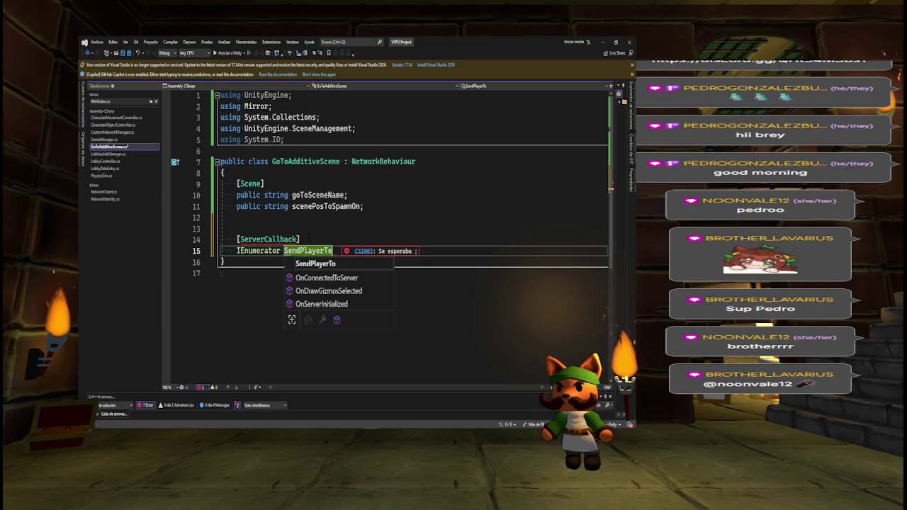
type("NewS")
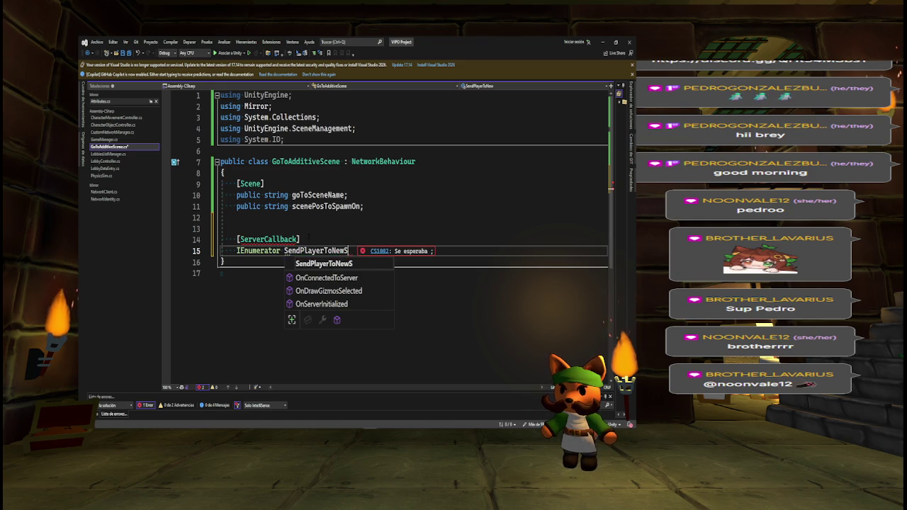
type("cene")
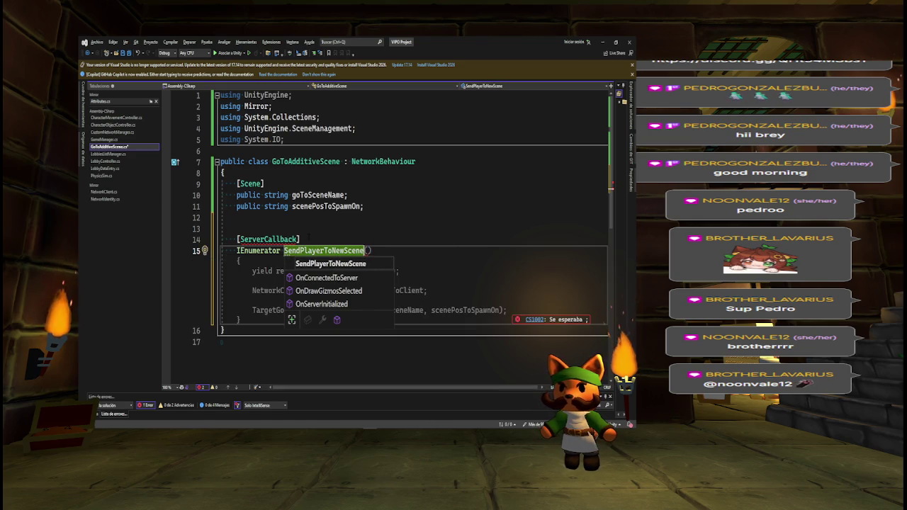
key("Escape")
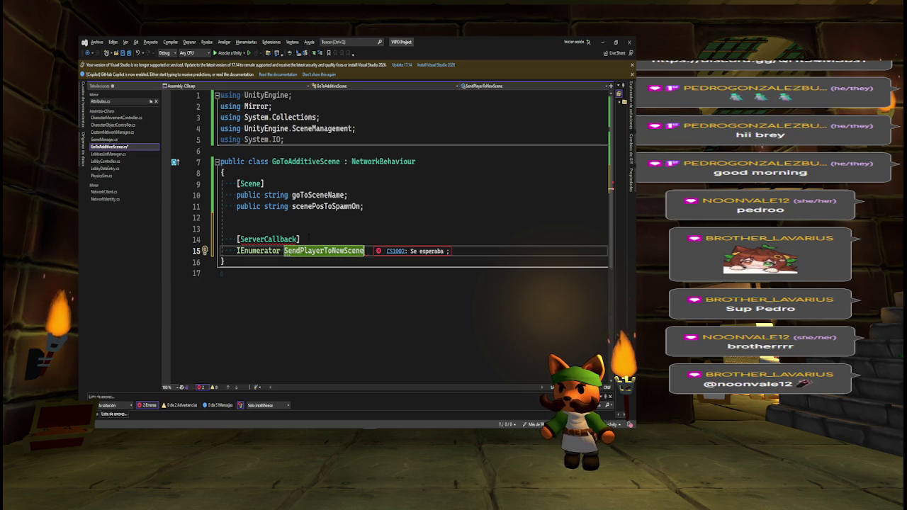
key("ctrl+v")
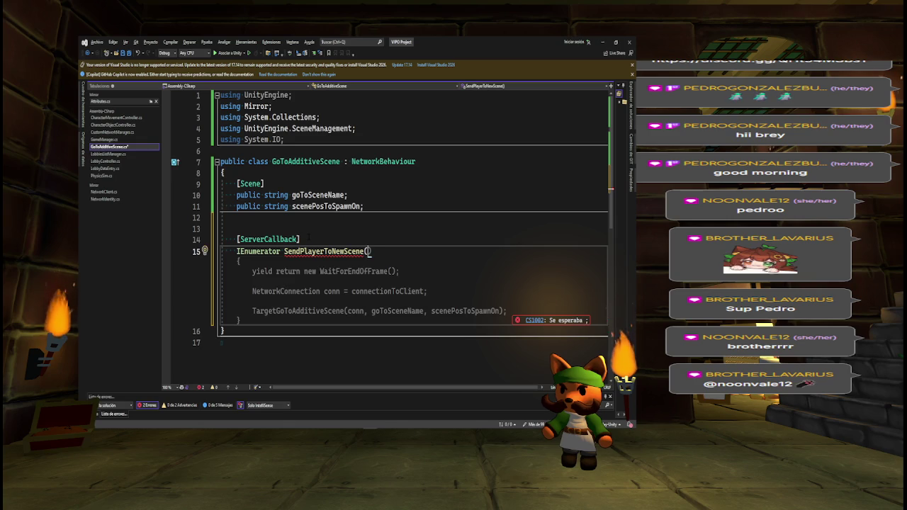
type("GameObject")
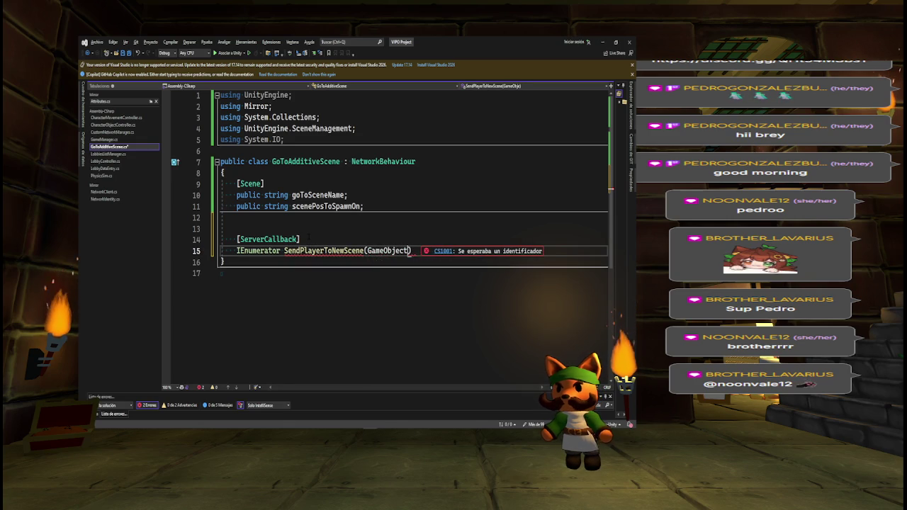
type(" player")
key("End")
key("Return")
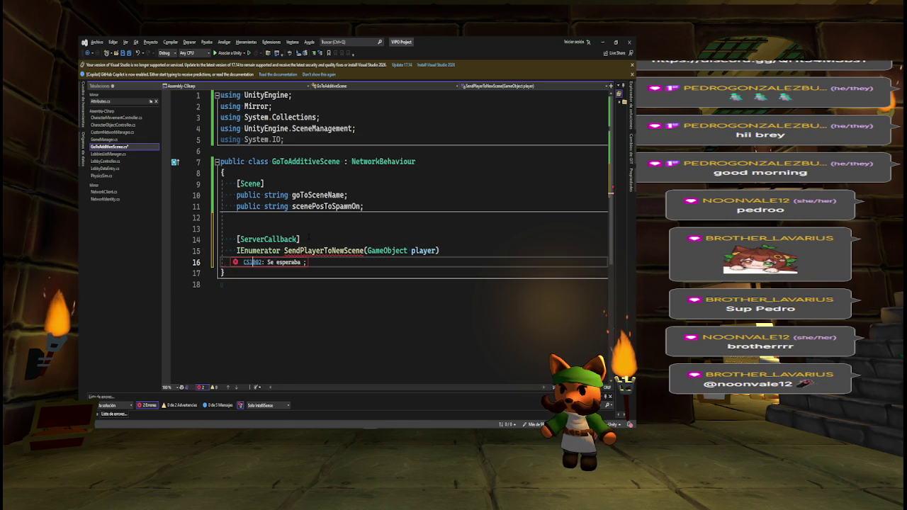
type("{")
key("Return")
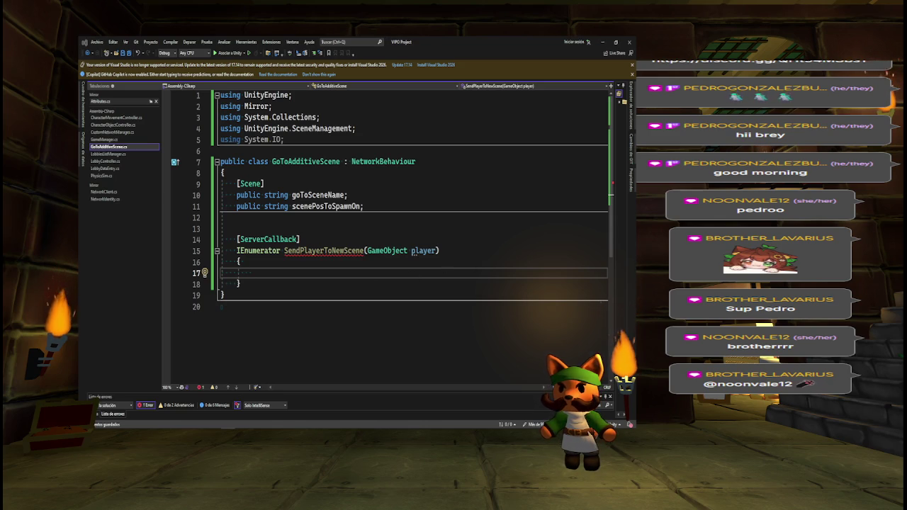
Start an if check that player.GetComponent<NetworkIdentity>() is not null inside SendPlayerToNewScene
left_click(292, 272)
key("Tab")
type("player.")
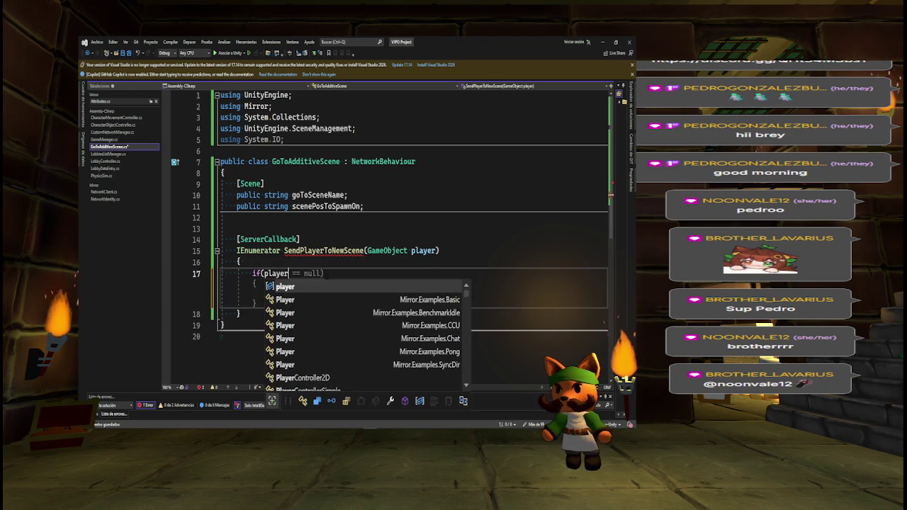
type("t")
key("BackSpace")
key("BackSpace")
type(".Get")
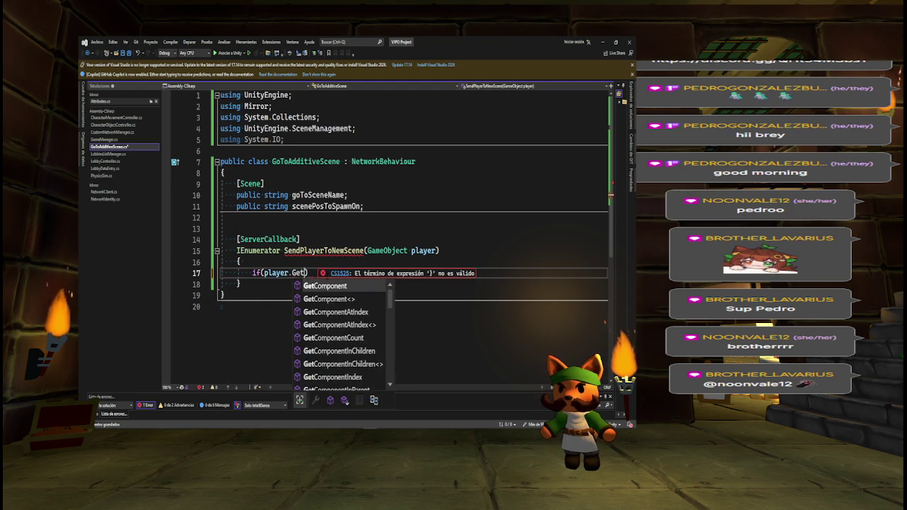
key("Tab")
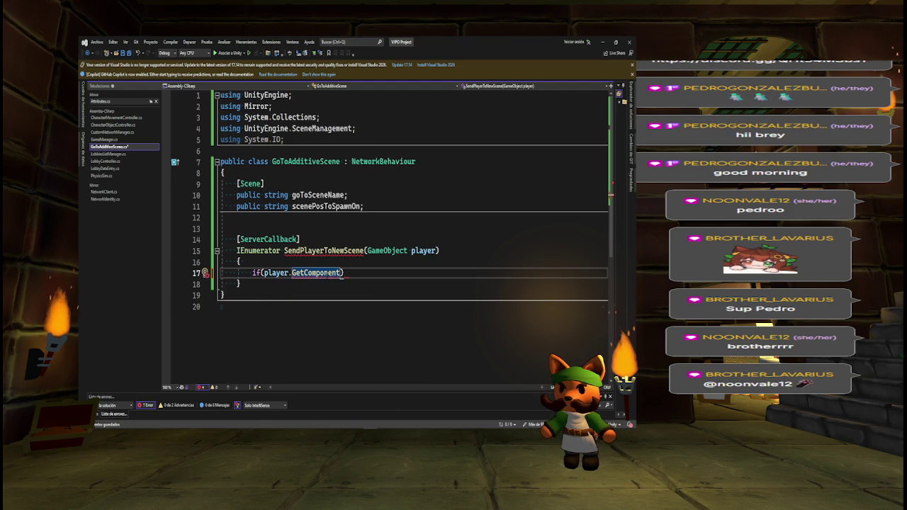
type("<>")
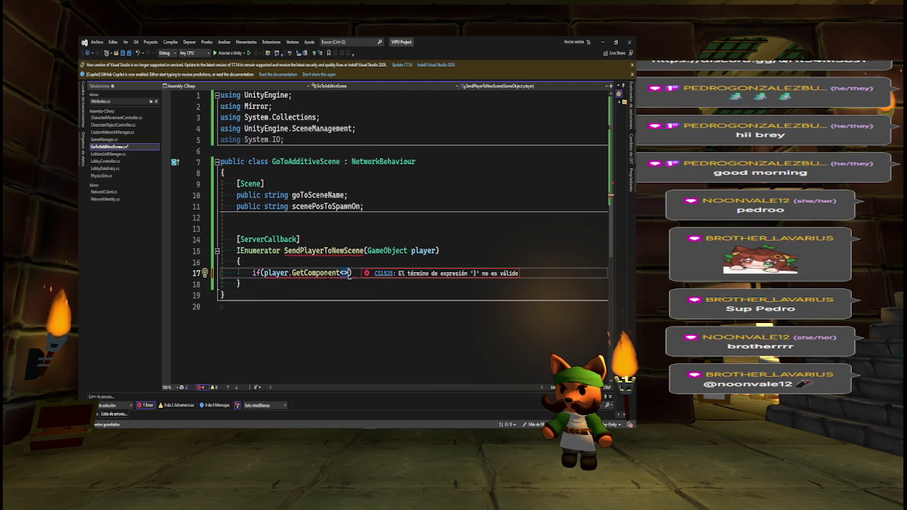
type("Netwro")
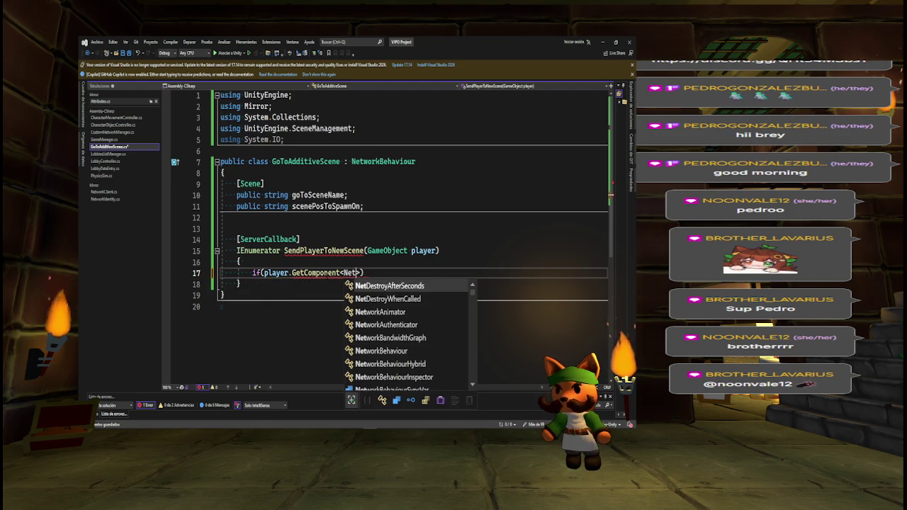
key("BackSpace")
key("BackSpace")
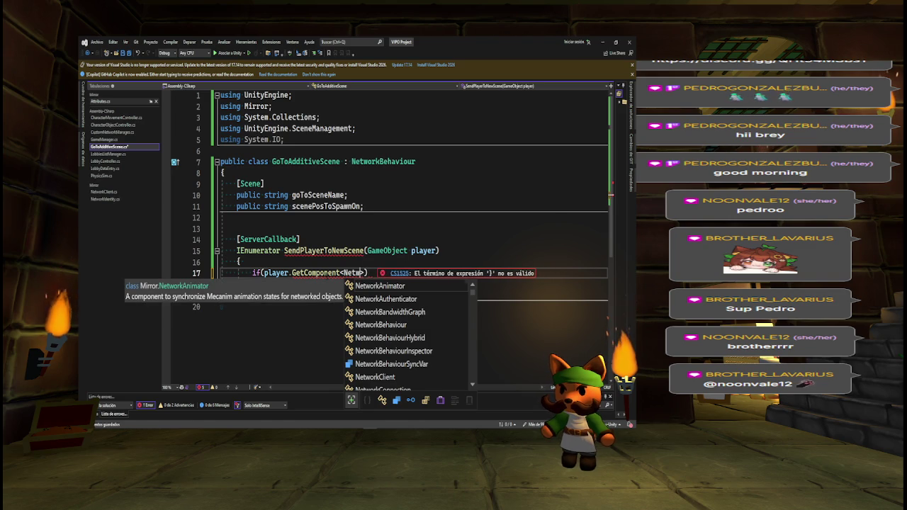
type("orkIde")
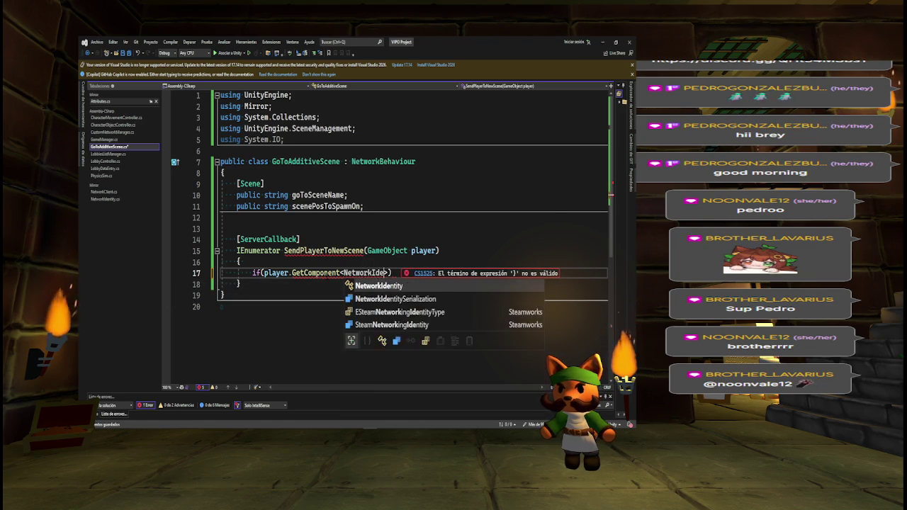
key("Tab")
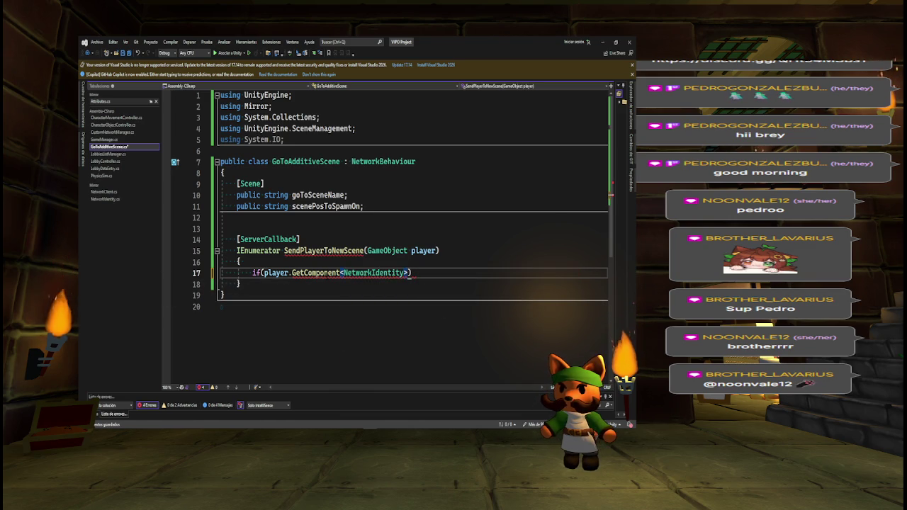
type("(")
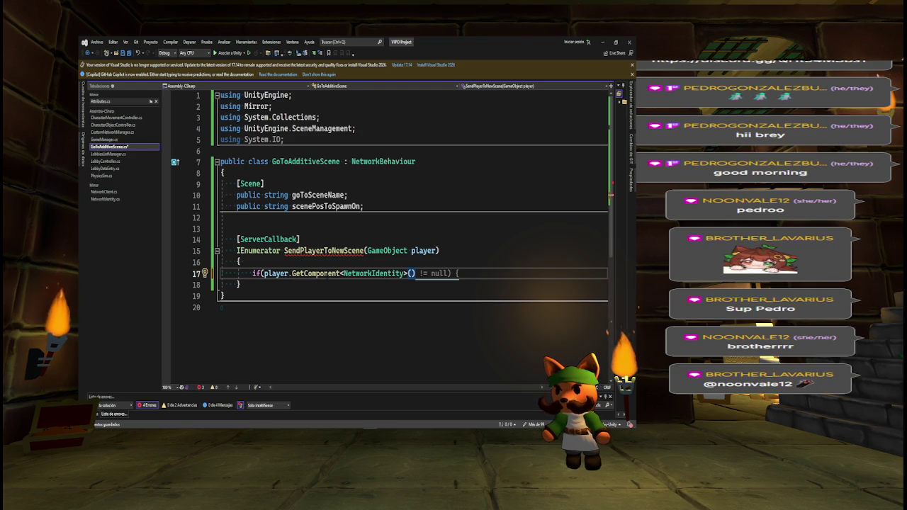
type(")")
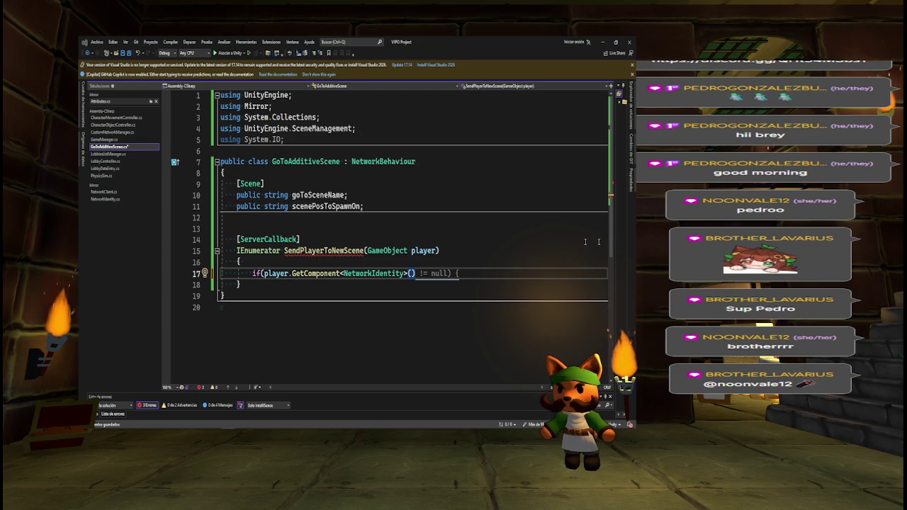
Clear the null check and begin a NetworkConnectionToClient variable declaration on line 17
key("shift+Home")
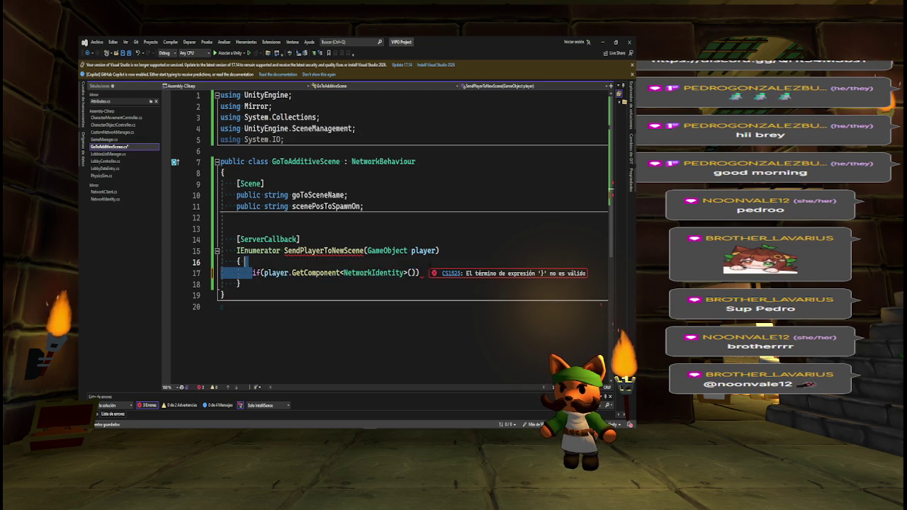
key("BackSpace")
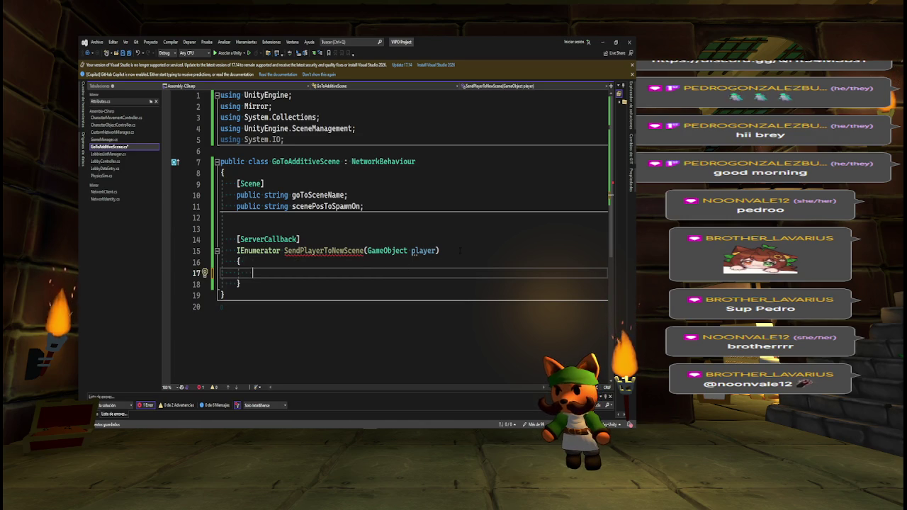
type("Network")
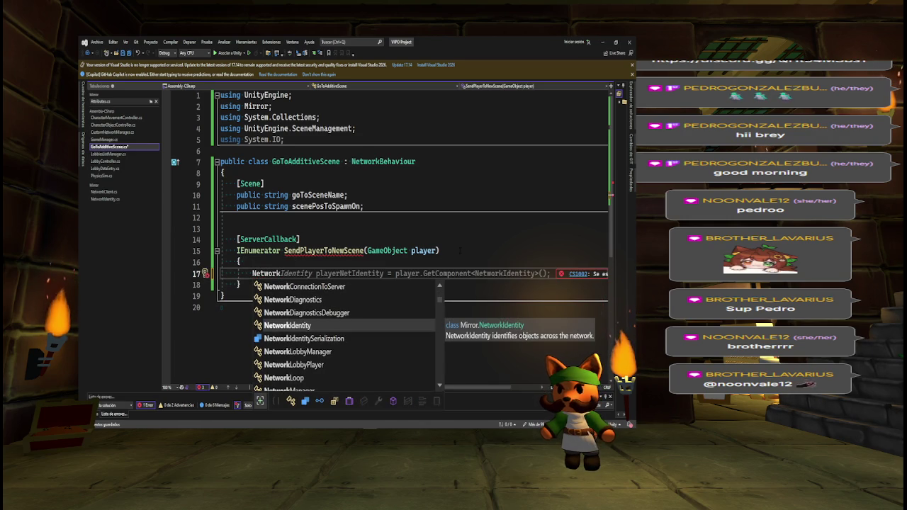
key("Tab")
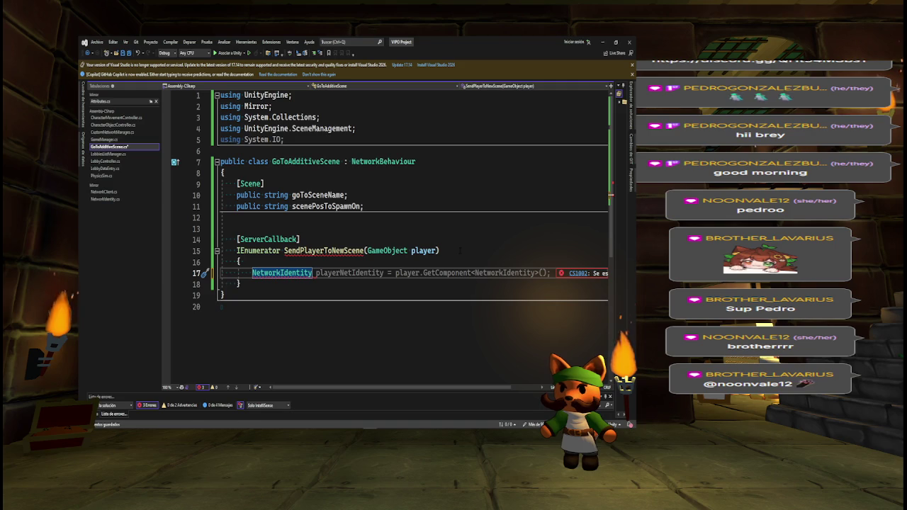
key("ctrl+BackSpace")
type("Net")
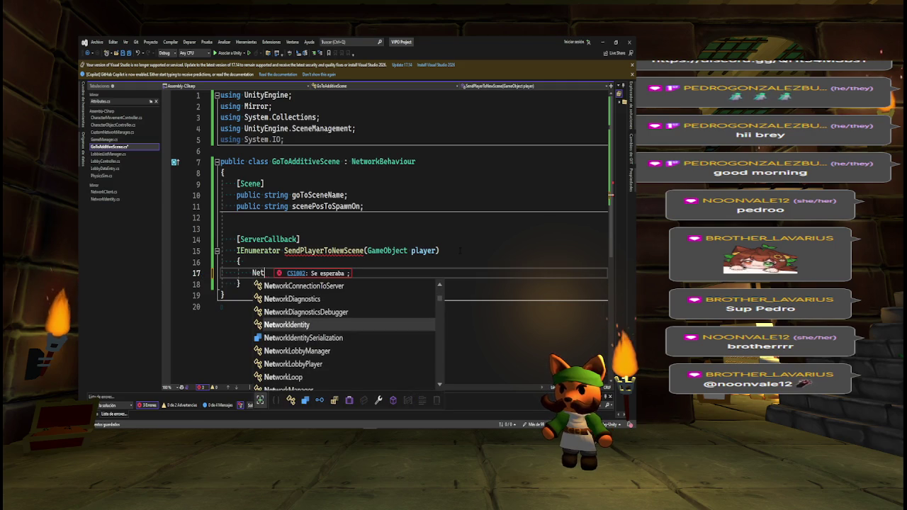
type("work")
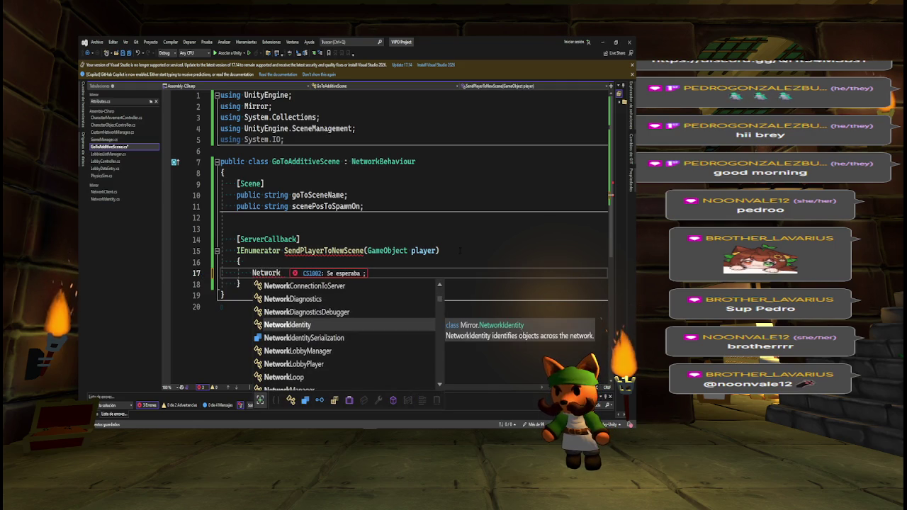
type("Connection")
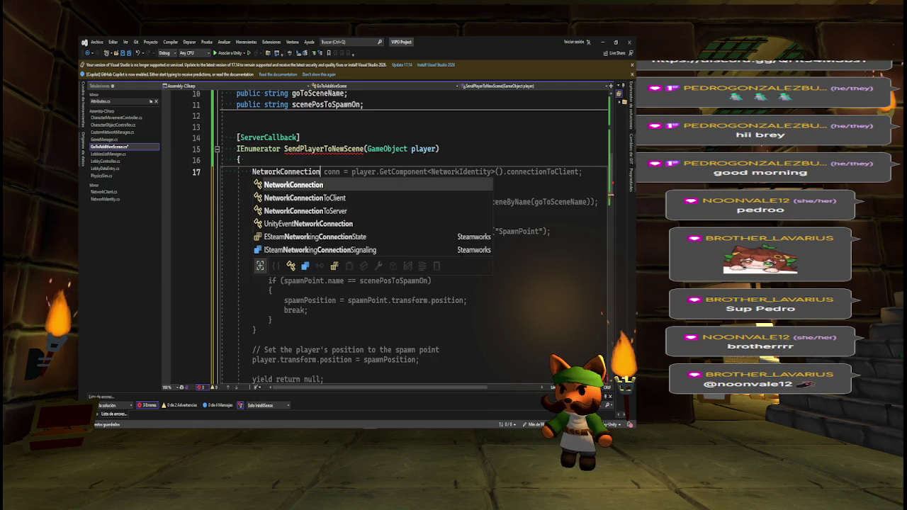
type("ToC")
key("Tab")
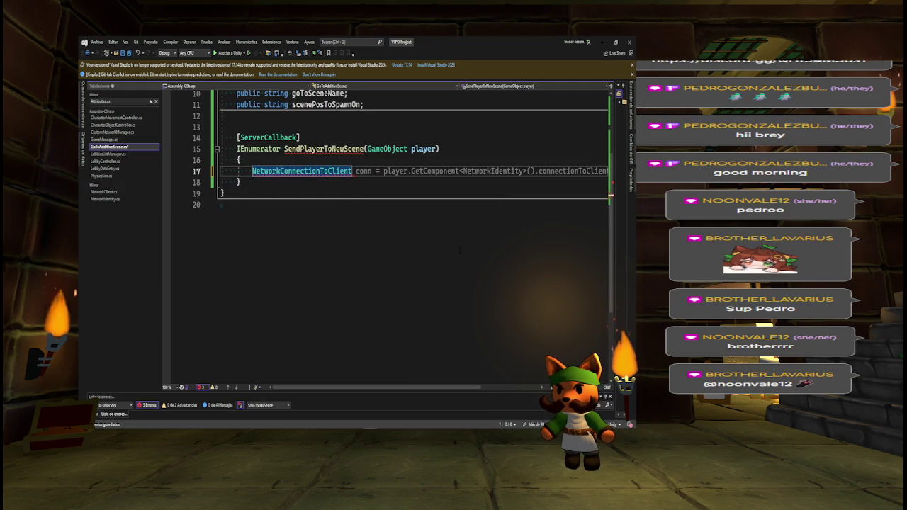
Complete the line as conn = player.GetComponent<NetworkIdentity>().connectionToClient;
type("conn = ")
type("if")
key("Tab")
key("BackSpace")
key("ctrl+Left")
key("ctrl+Left")
key("ctrl+Left")
key("Right")
key("Right")
key("Delete")
key("Delete")
key("Delete")
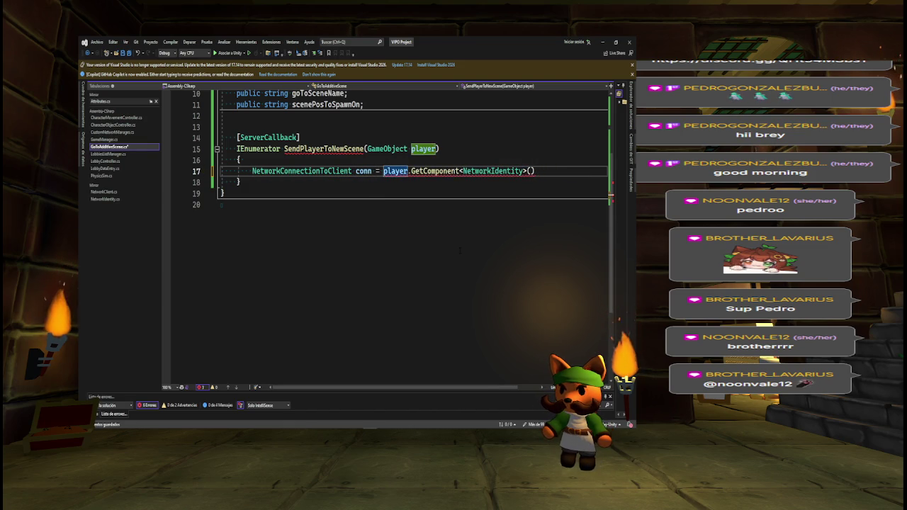
key("End")
type(".")
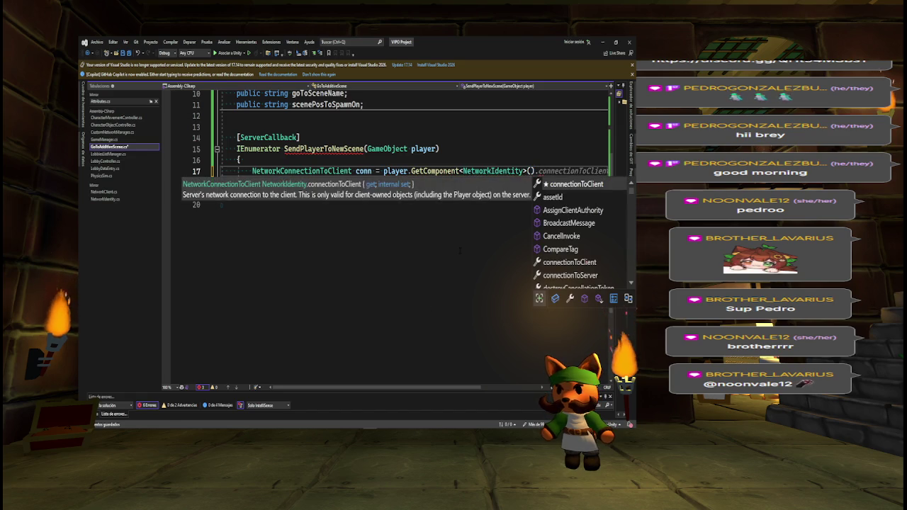
key("Tab")
type(";")
key("Return")
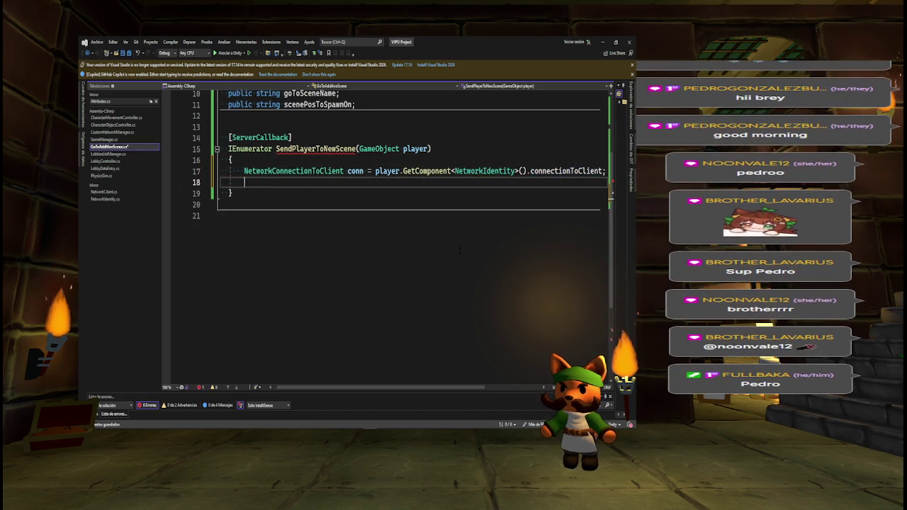
Add an if (conn == null) check below the conn assignment
key("Return")
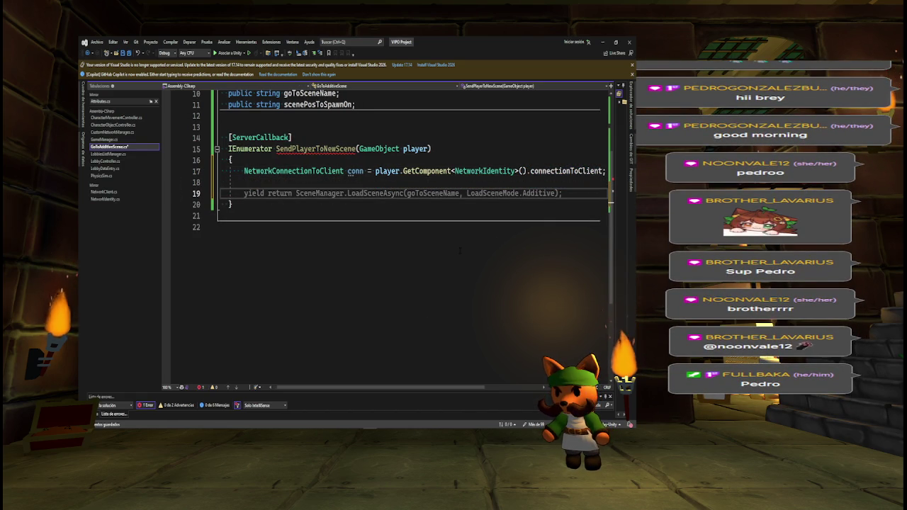
key("Up")
type("if()")
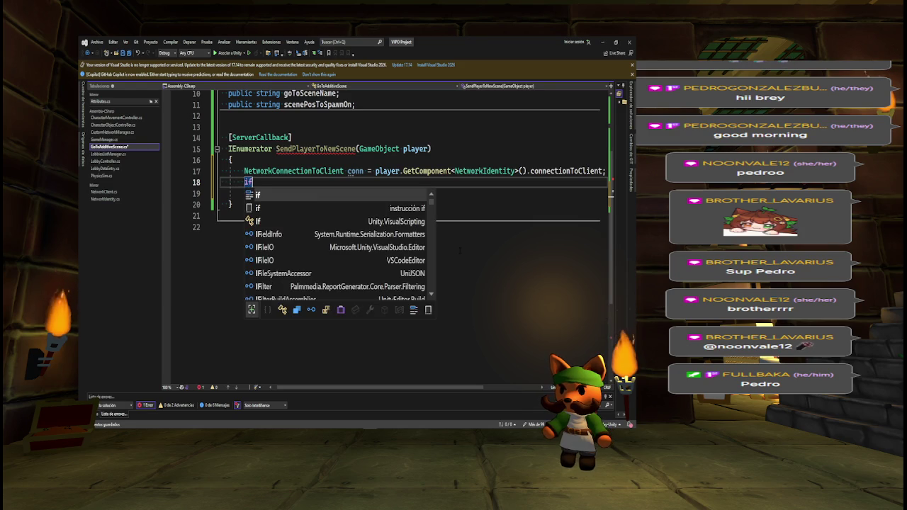
type("onn ")
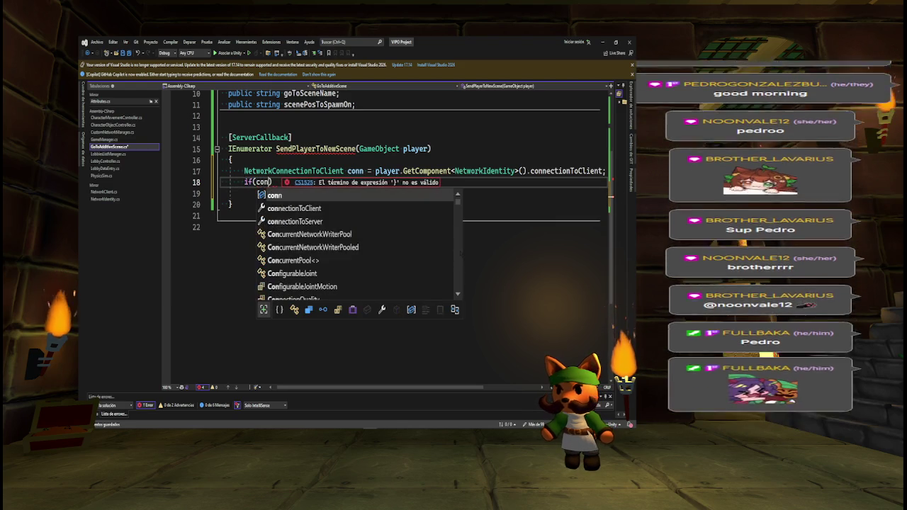
type("== null")
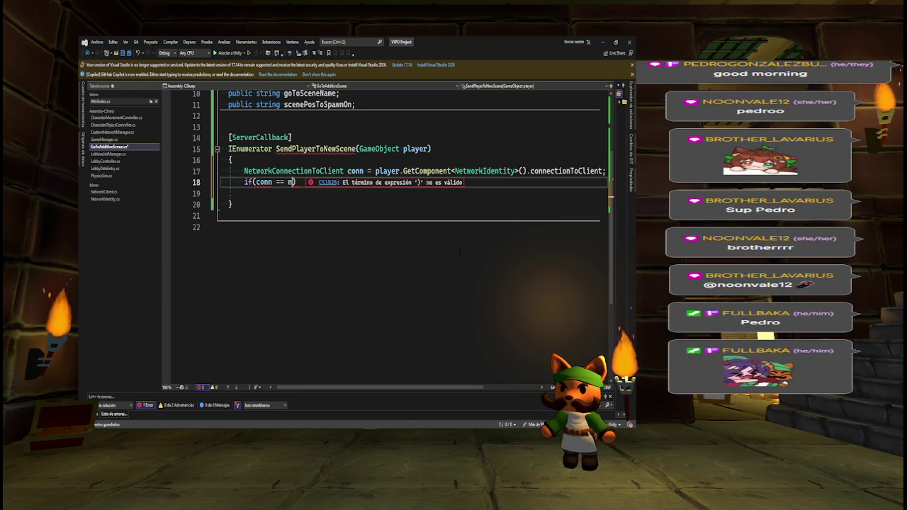
key("Return")
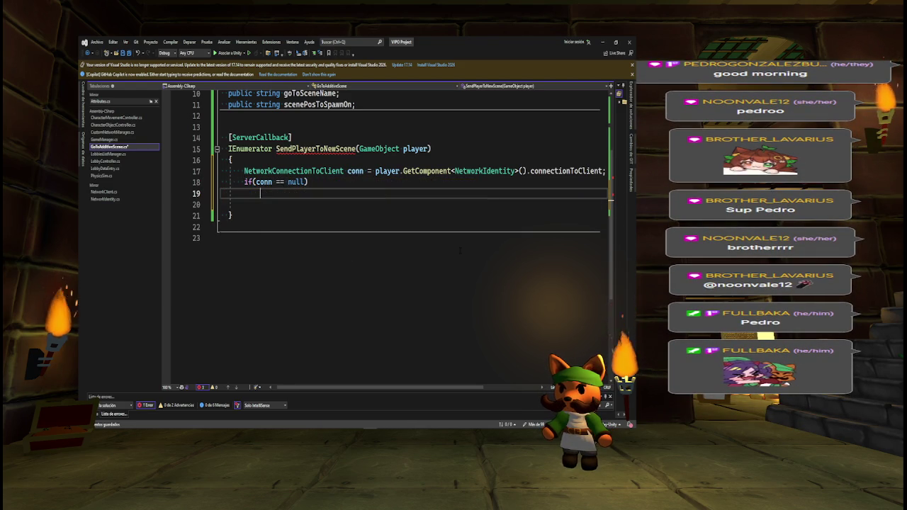
Log "Connection of the game object: " + player.name + " does not exist" under the check
type("Debug.Log")
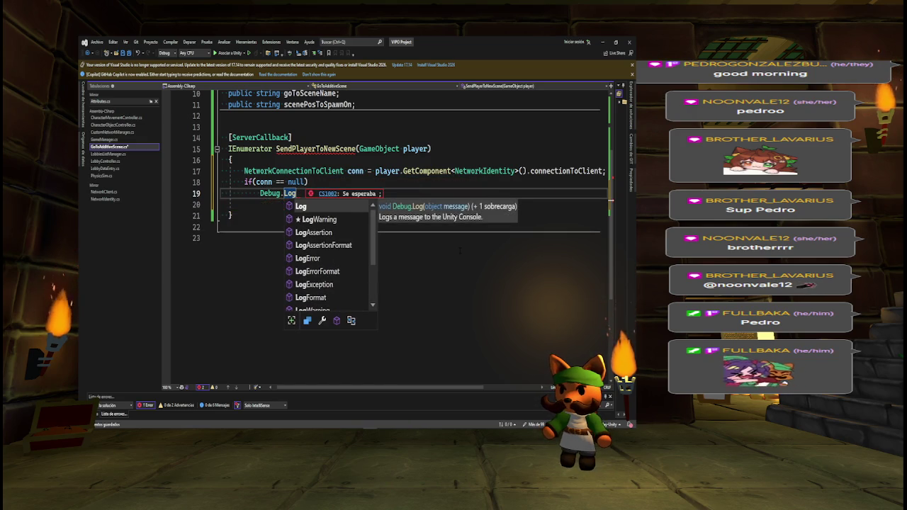
type("(;")
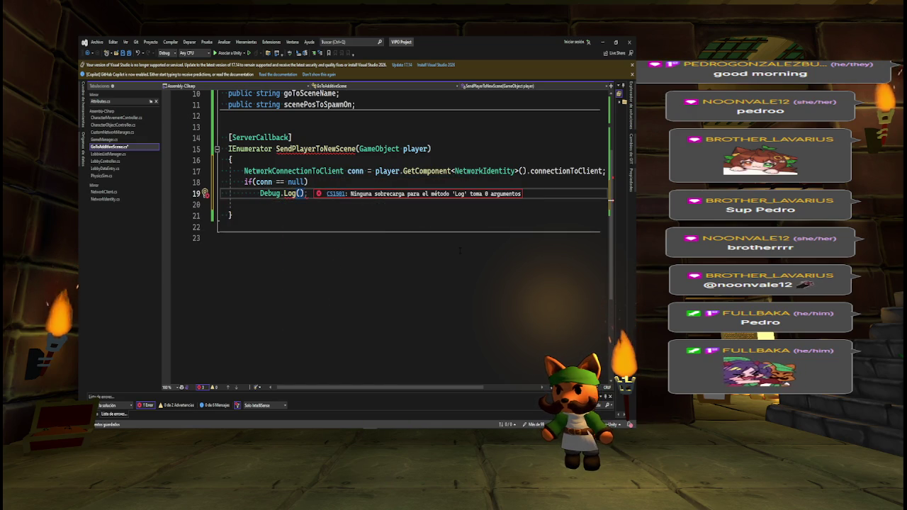
type(";")
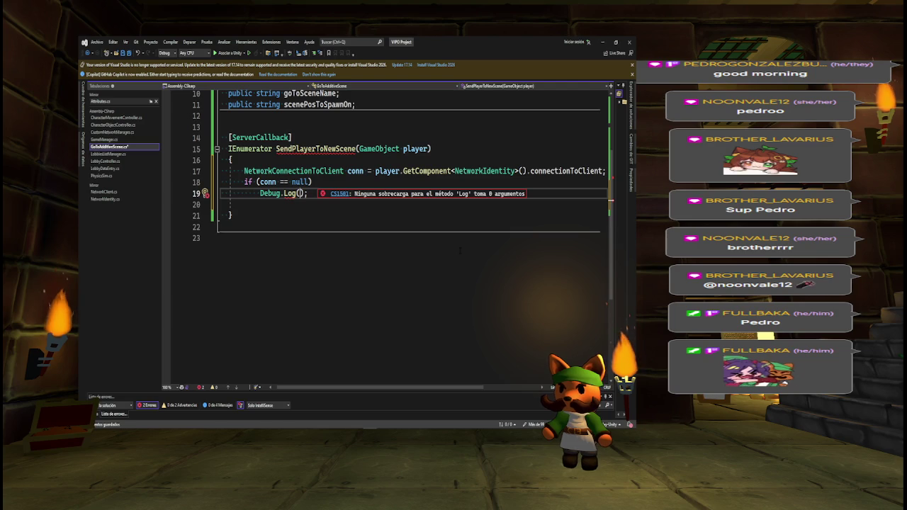
type("\"Connection of the game ")
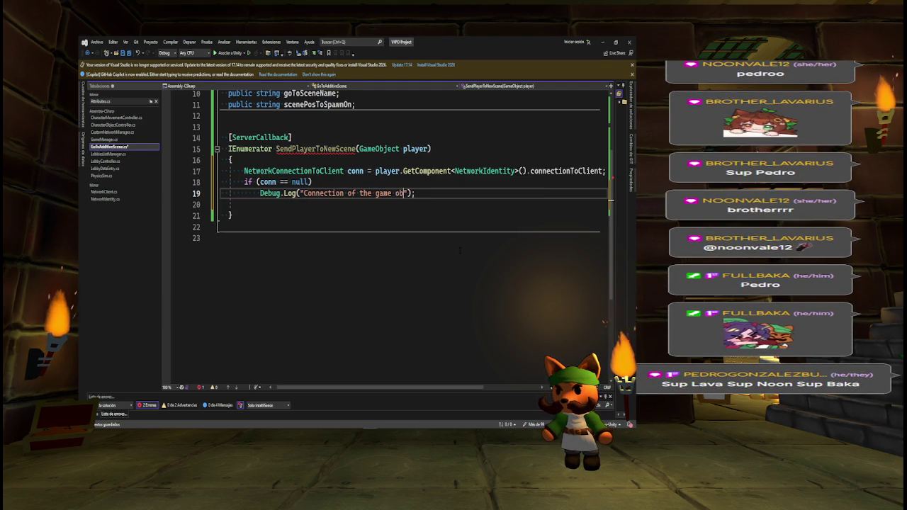
type("obje")
type("ct:")
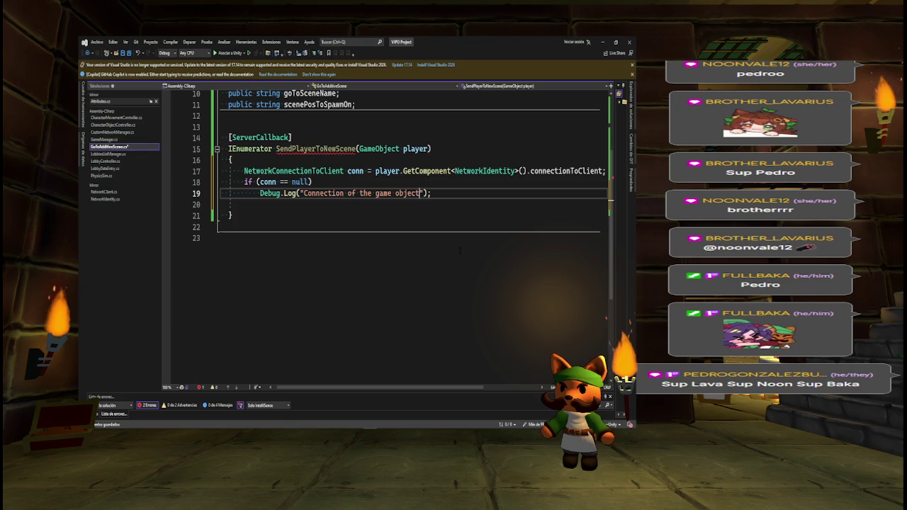
key("Right")
type("+ player")
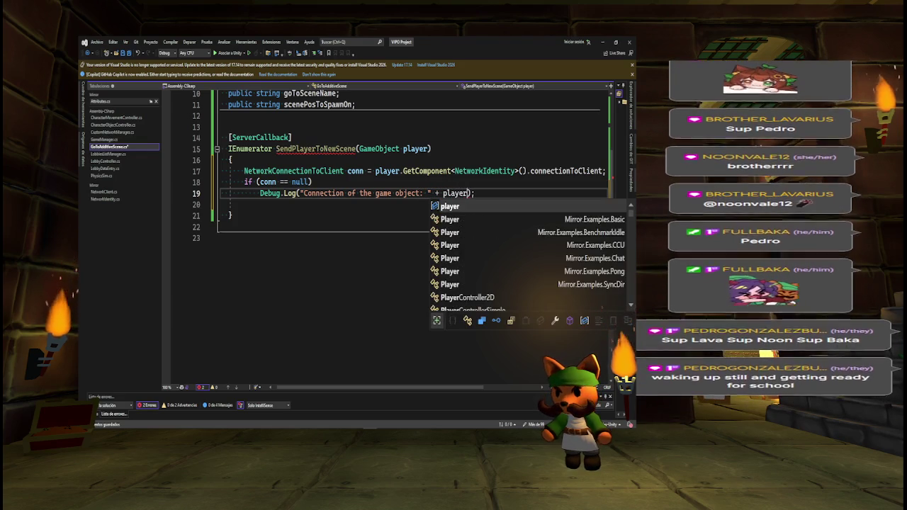
type(".name +")
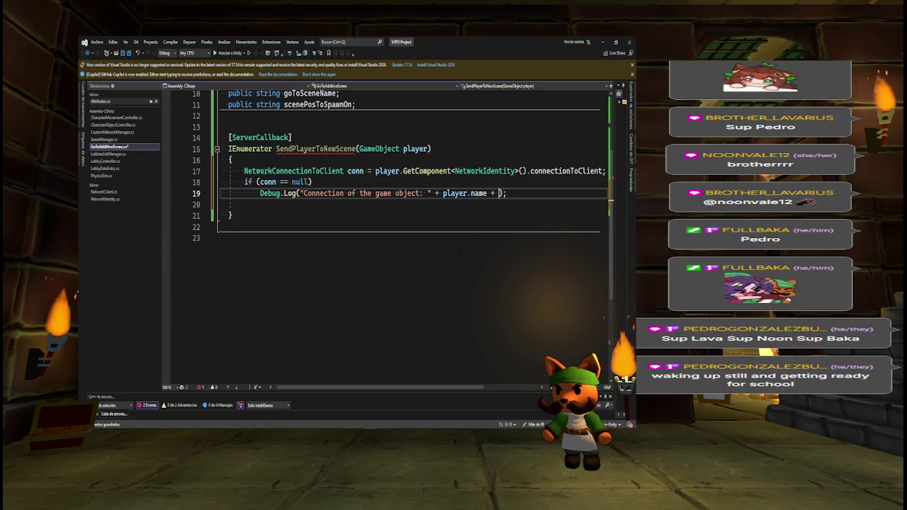
type(" \" ")
type("does")
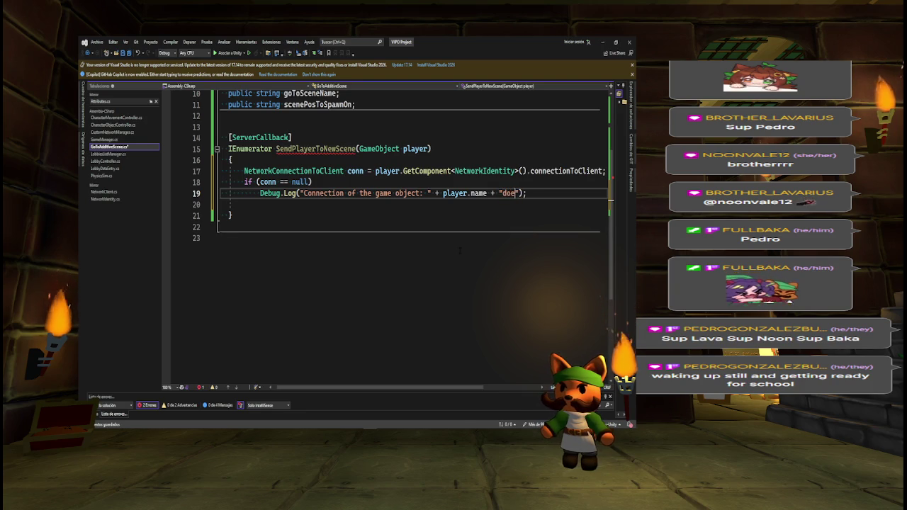
key("Left")
key("Left")
key("Left")
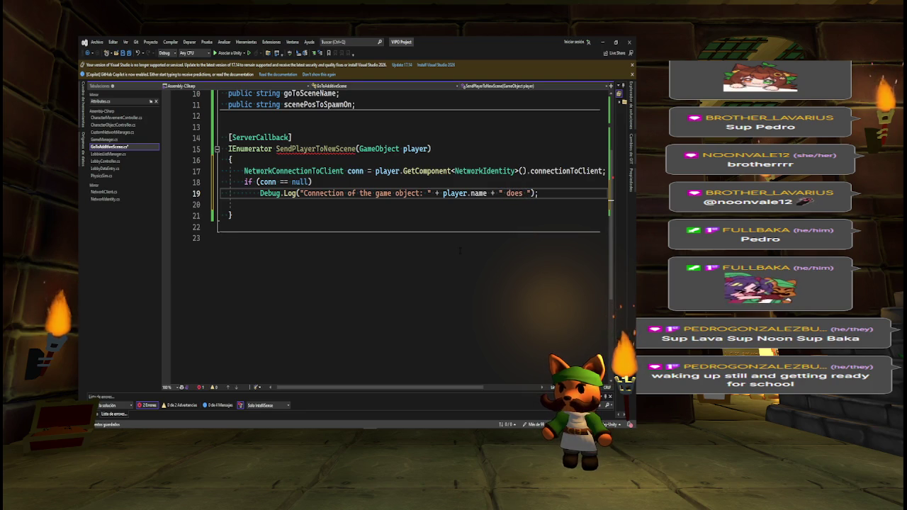
key("Right")
key("Right")
key("Right")
type("not exist")
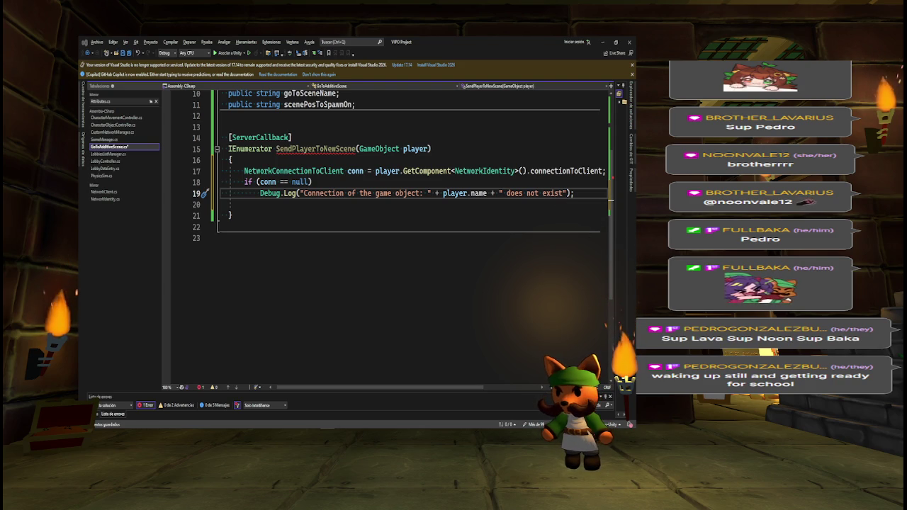
Wrap the Debug.Log line in braces under the if (conn == null) check
left_click(585, 194)
key("Up")
key("Return")
type("{")
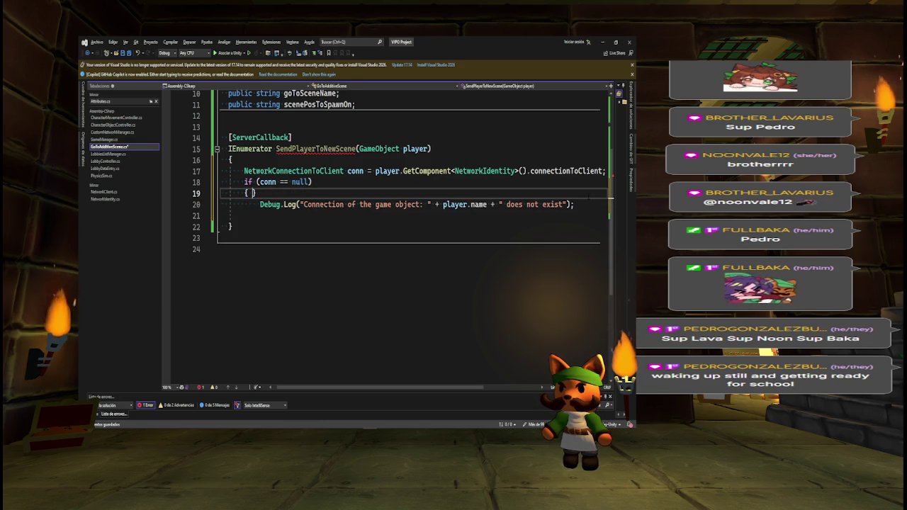
key("Return")
key("Down")
key("Down")
key("shift+End")
key("ctrl+x")
key("Up")
key("Up")
key("ctrl+v")
Add yield break; after the log call and begin conn.Send below the block
key("Return")
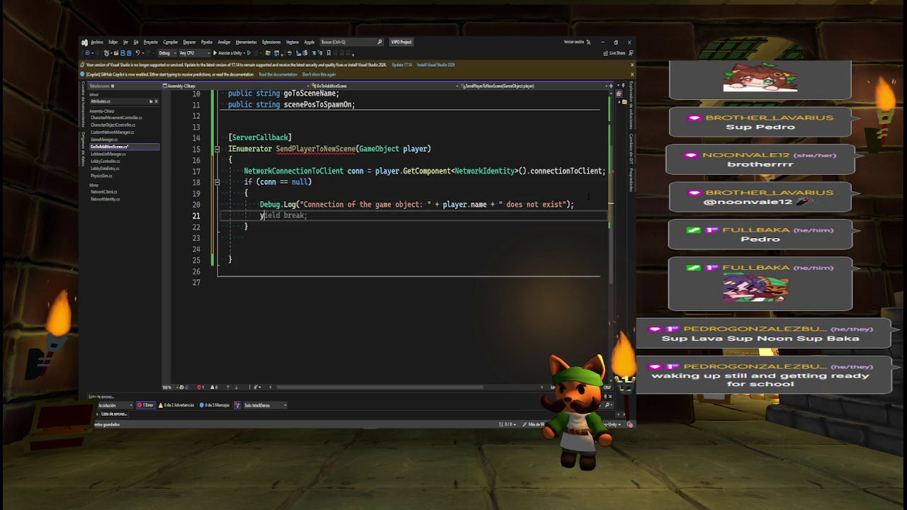
type("yield ")
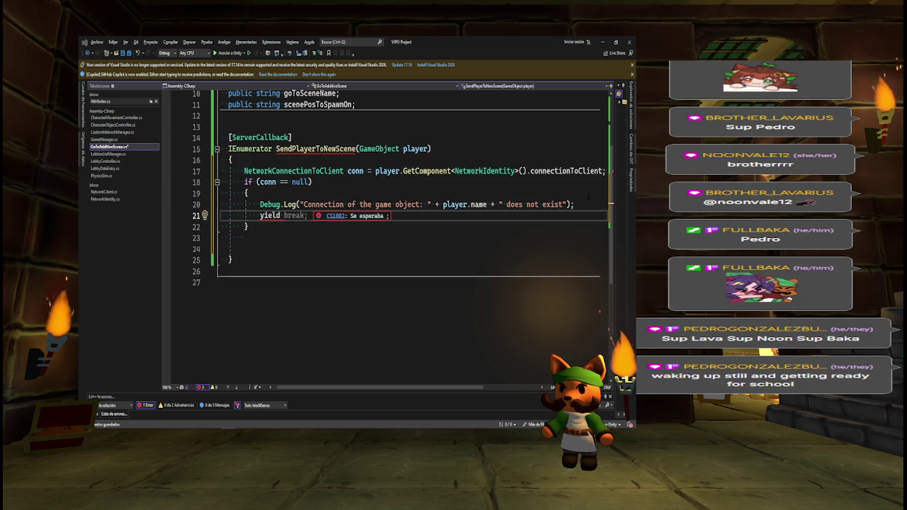
type("break")
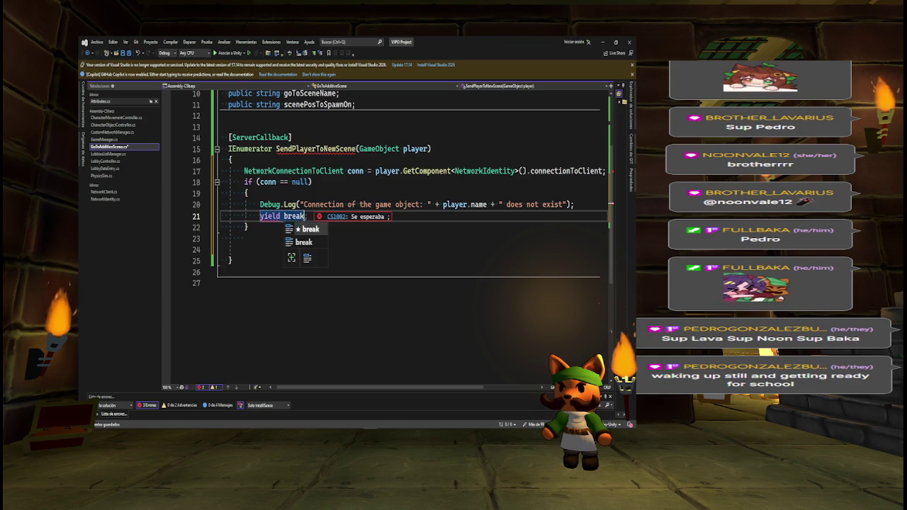
type(";")
key("Down")
key("Down")
key("Return")
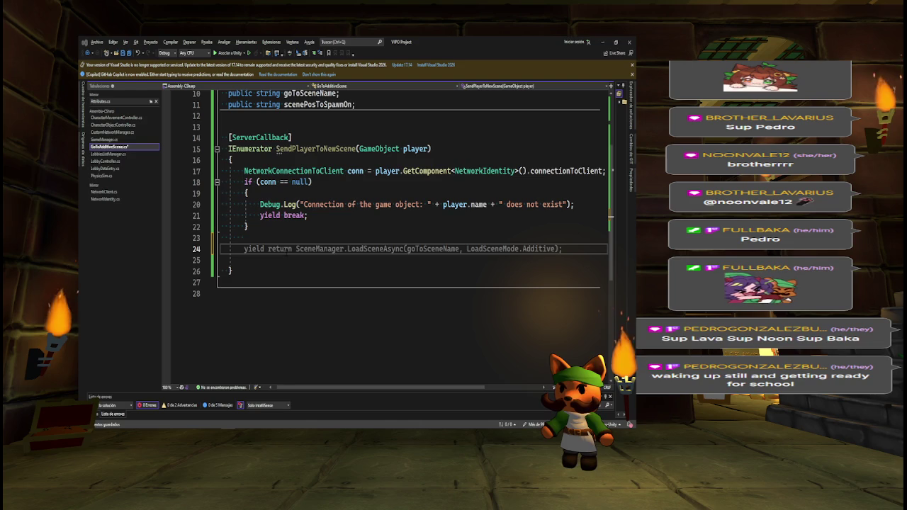
type("conn.Send")
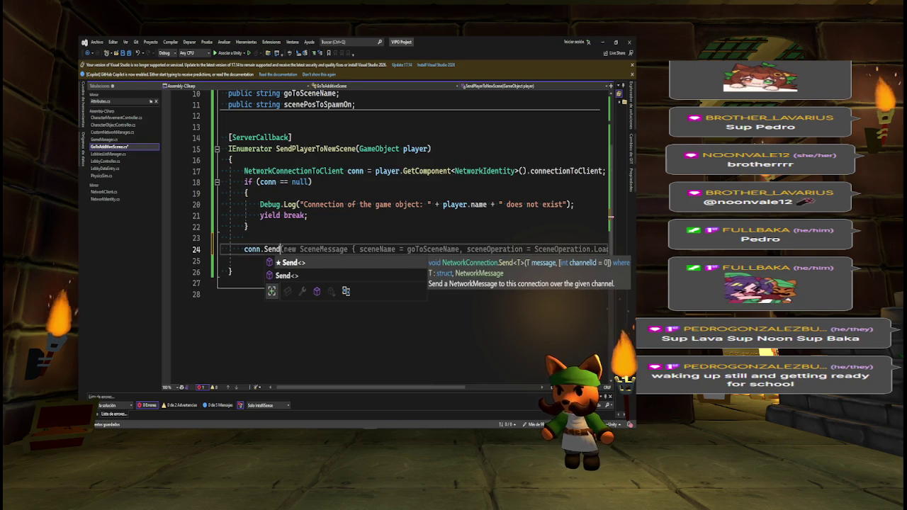
Complete conn.Send(new SceneMessage { sceneName = goToSceneName, sceneOperation = SceneOperation.LoadAdditive });
key("Escape")
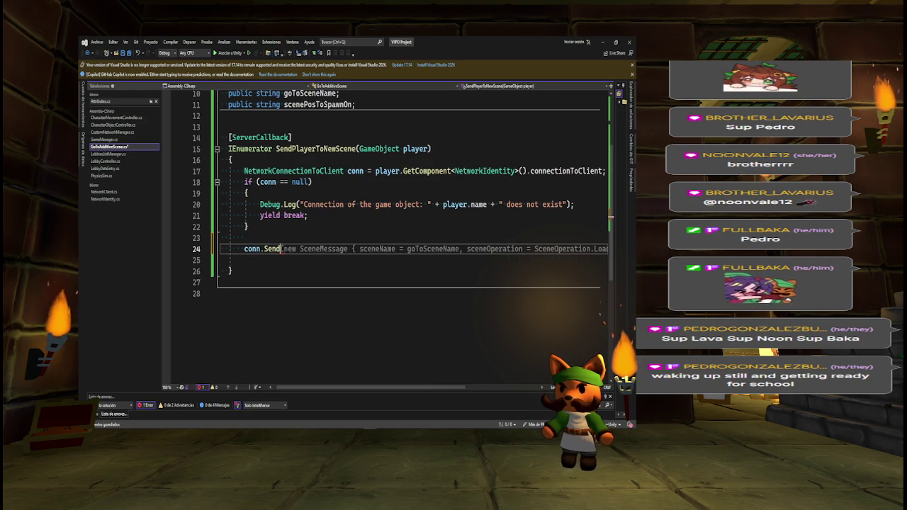
key("Tab")
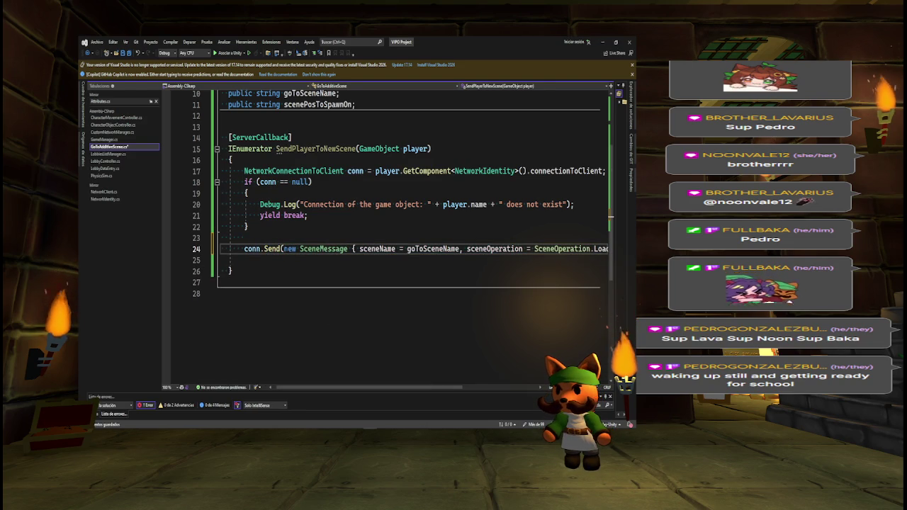
mouse_move(436, 249)
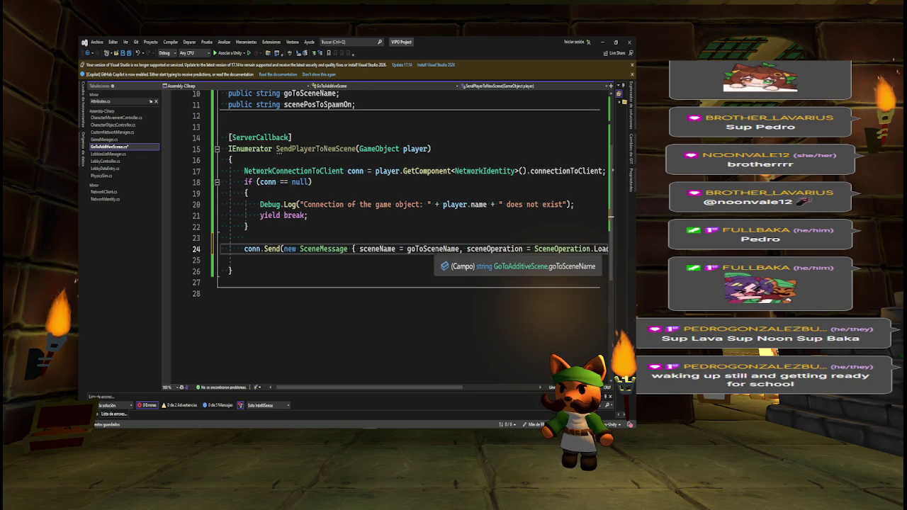
left_click_drag(440, 387, 482, 389)
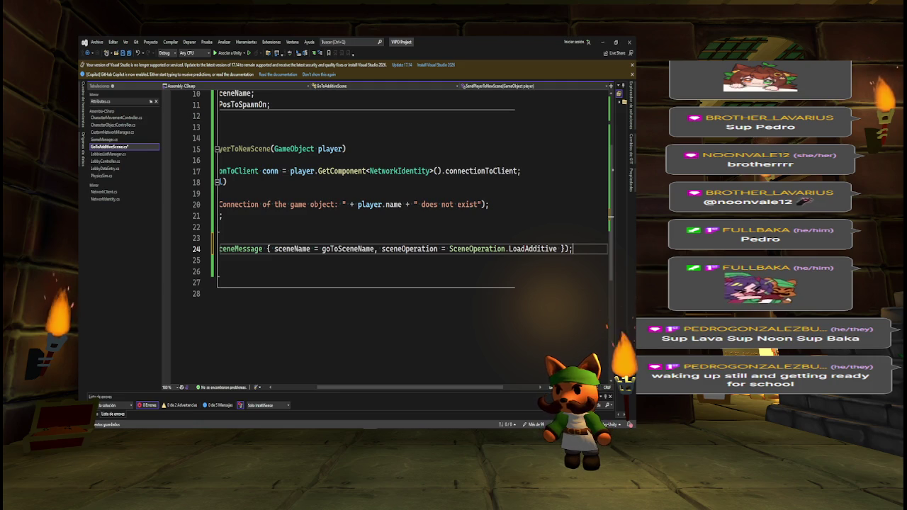
Replace goToSceneName in line 24's SceneMessage with this.gameObject.scene.path
double_click(371, 249)
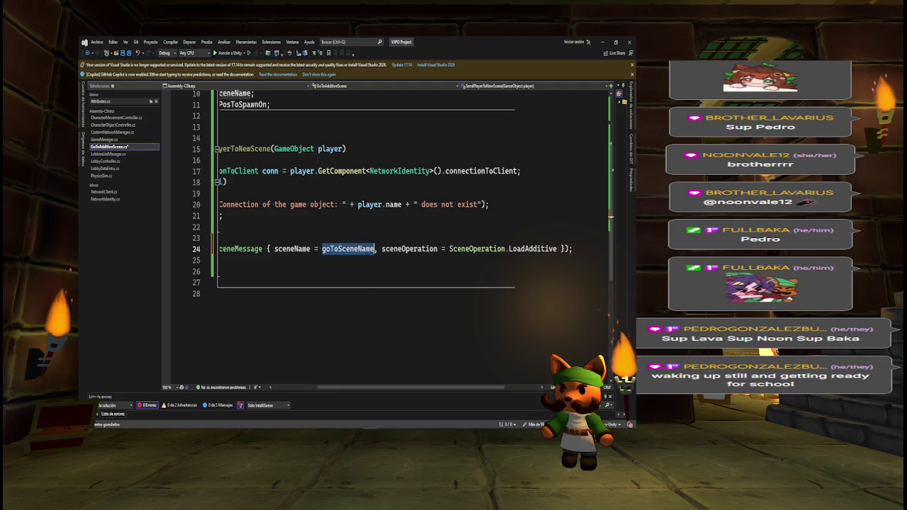
key("BackSpace")
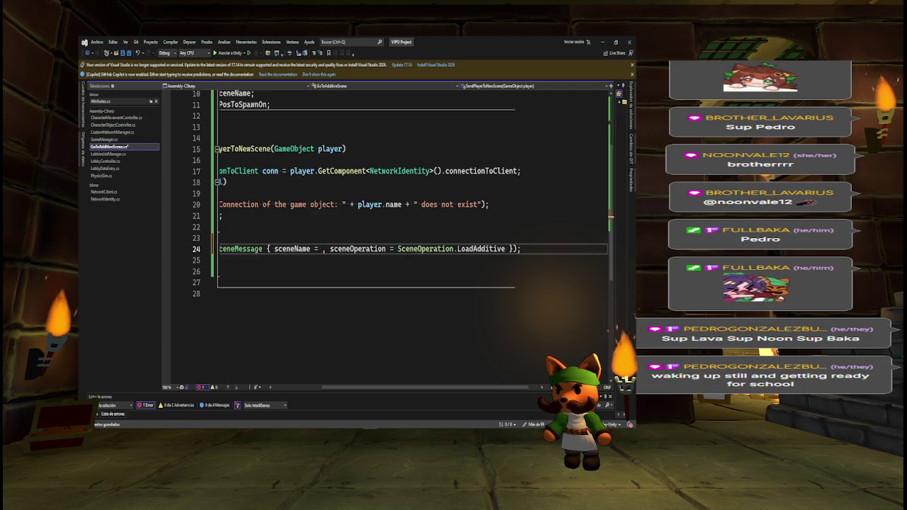
type("this.")
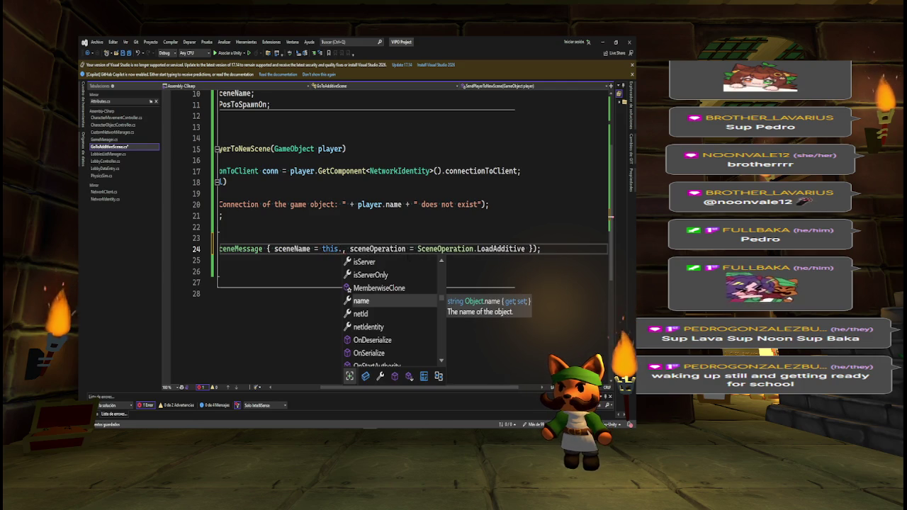
type("game")
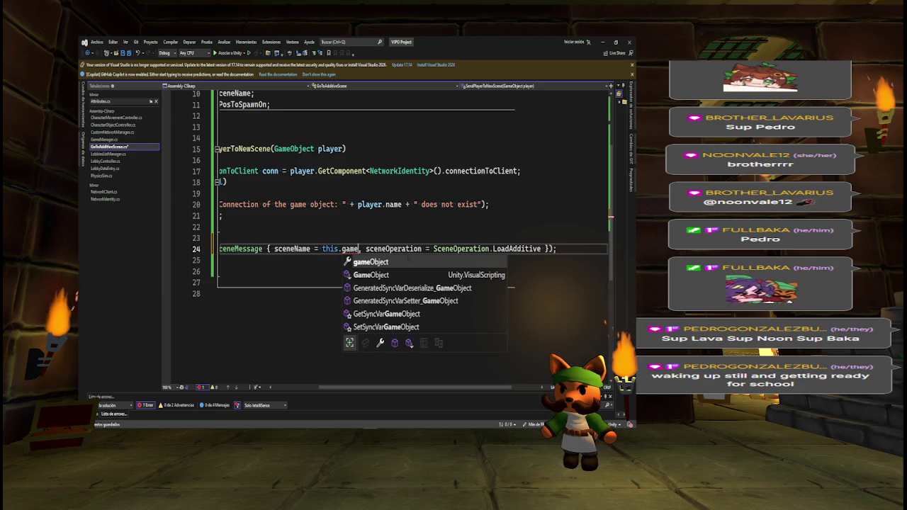
key("Tab")
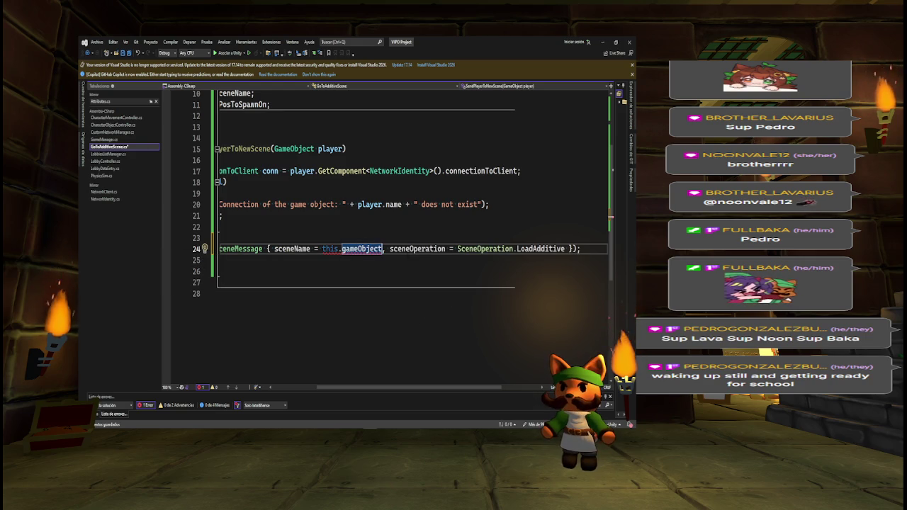
type(".")
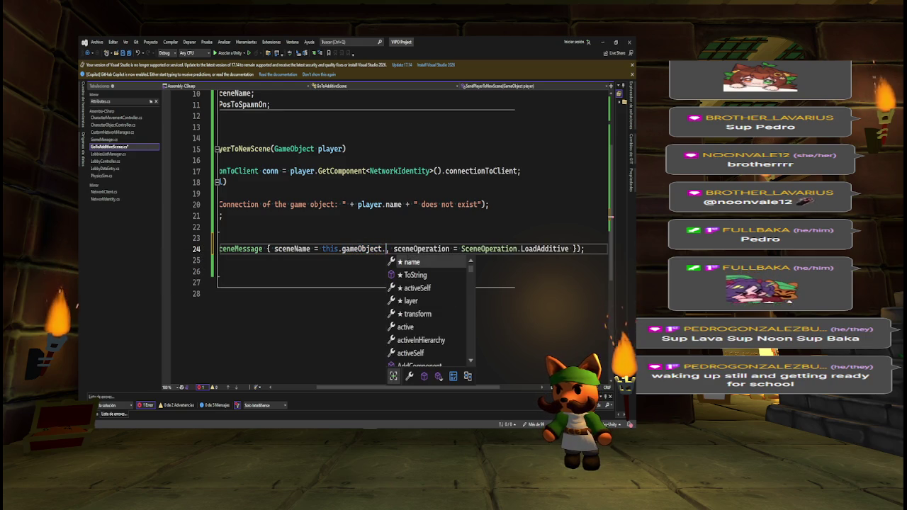
type("scene")
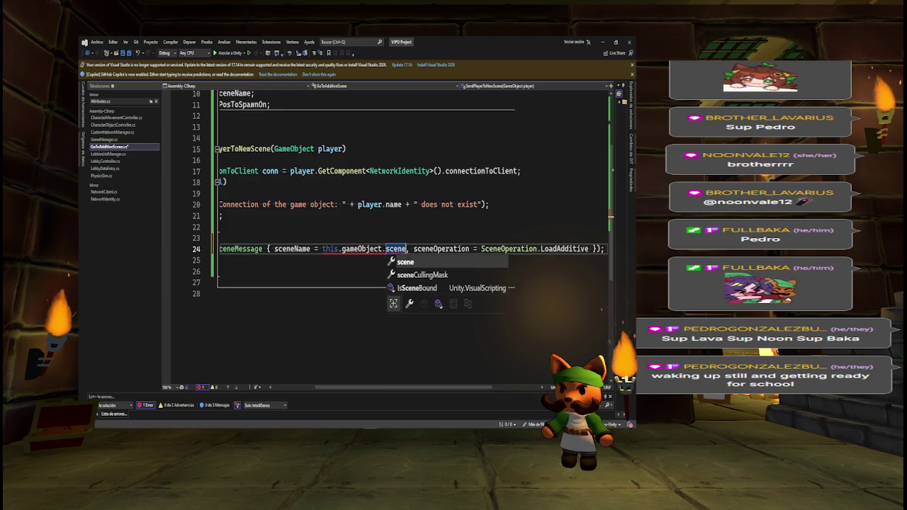
type(".path")
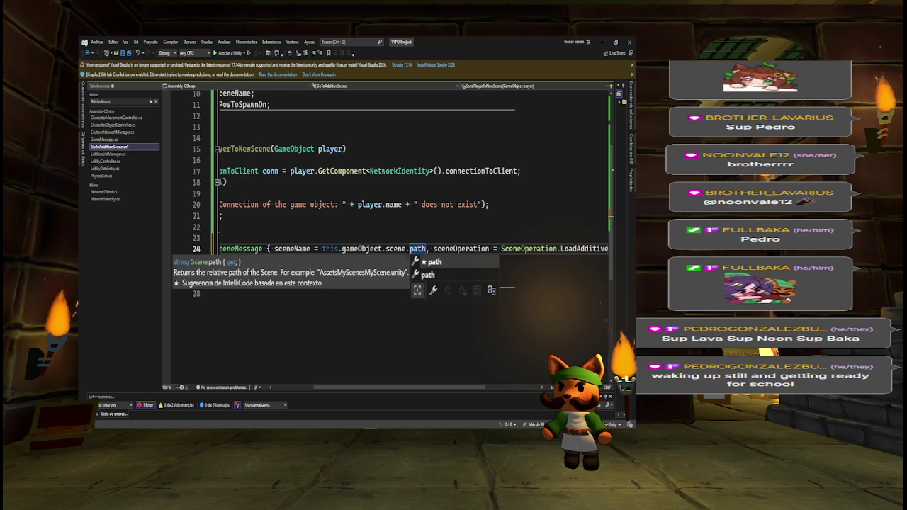
key("Escape")
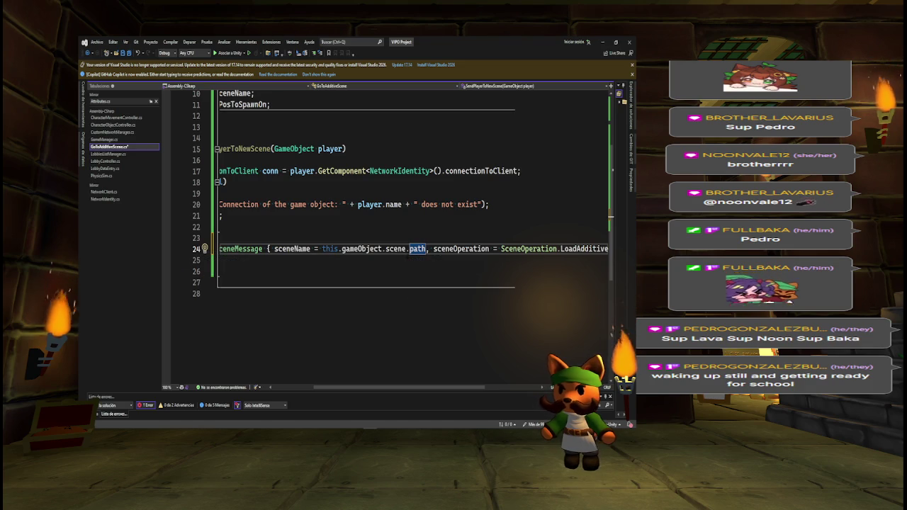
mouse_move(461, 249)
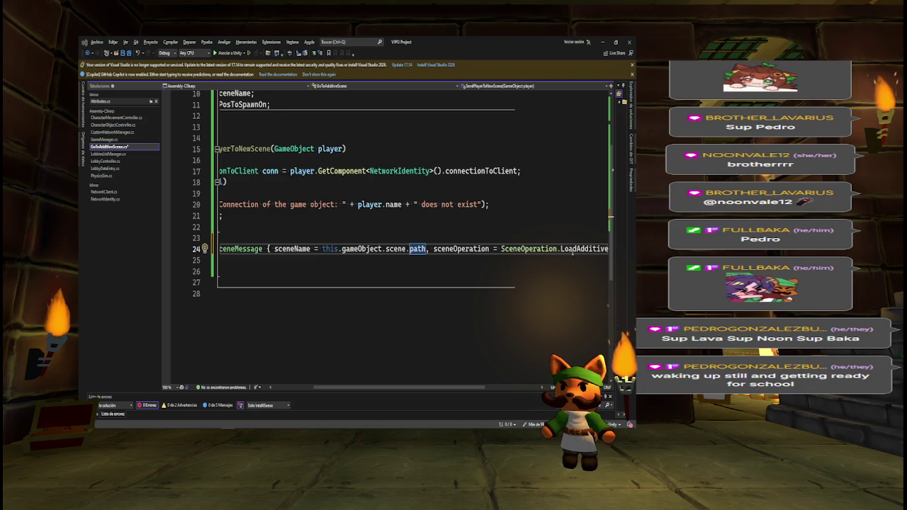
Change the scene operation from LoadAdditive to UnloadAdditive
double_click(582, 249)
type("Un });")
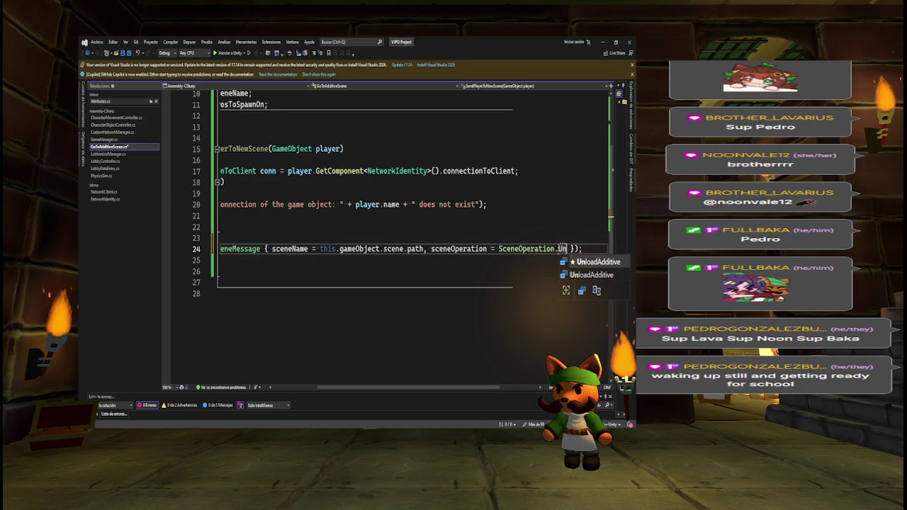
key("Tab")
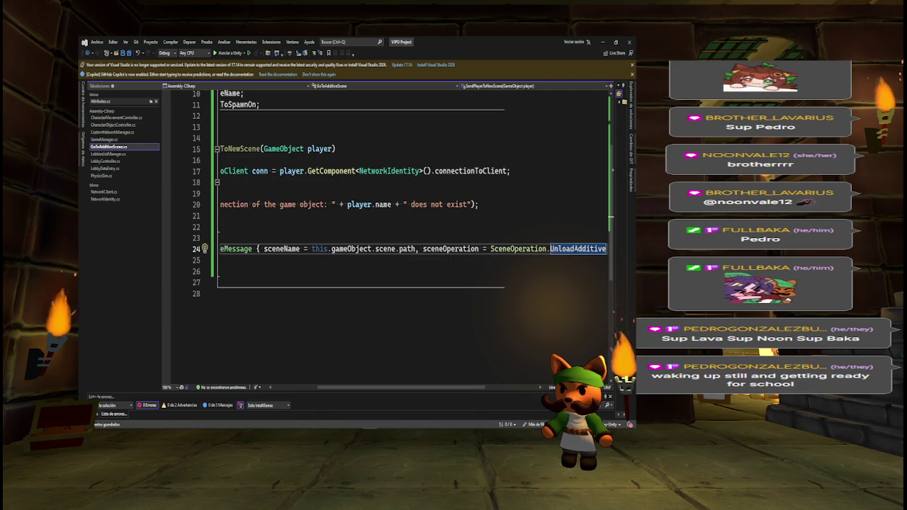
Add customHandling = true to the SceneMessage initializer
left_click_drag(413, 388, 386, 387)
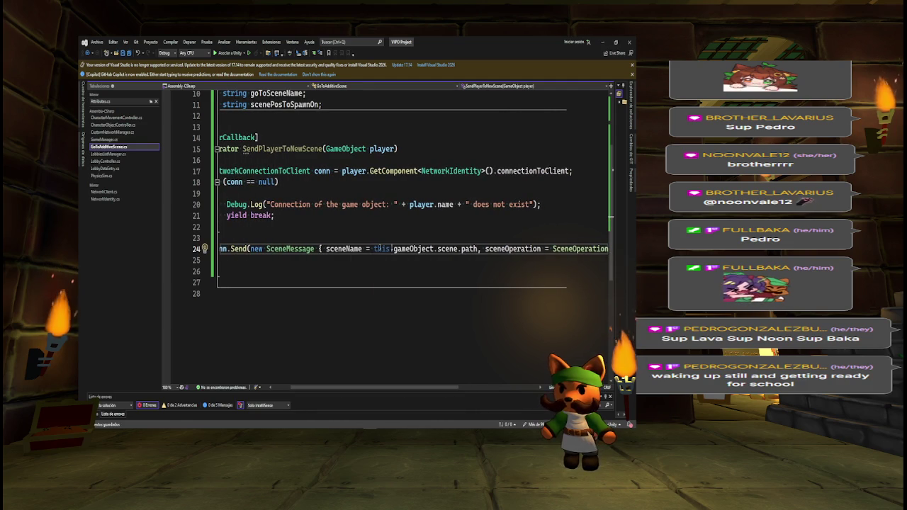
left_click_drag(386, 387, 436, 387)
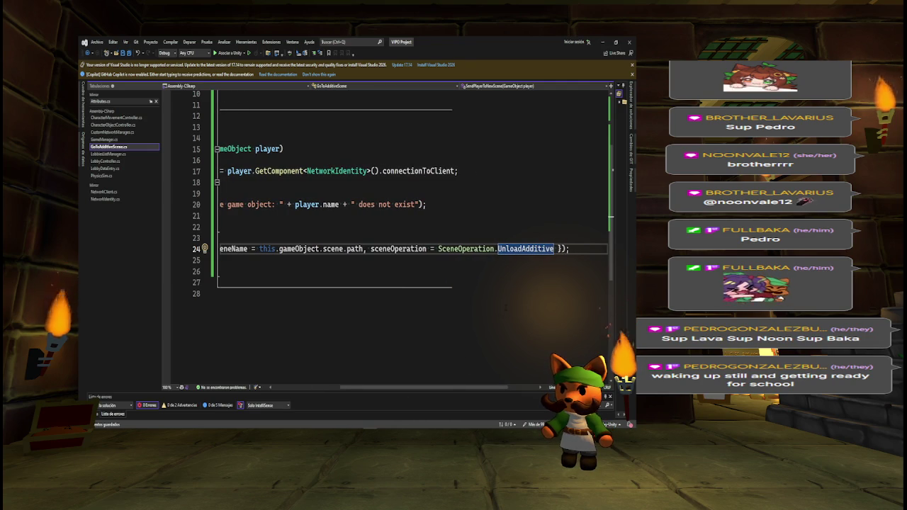
type(", cus")
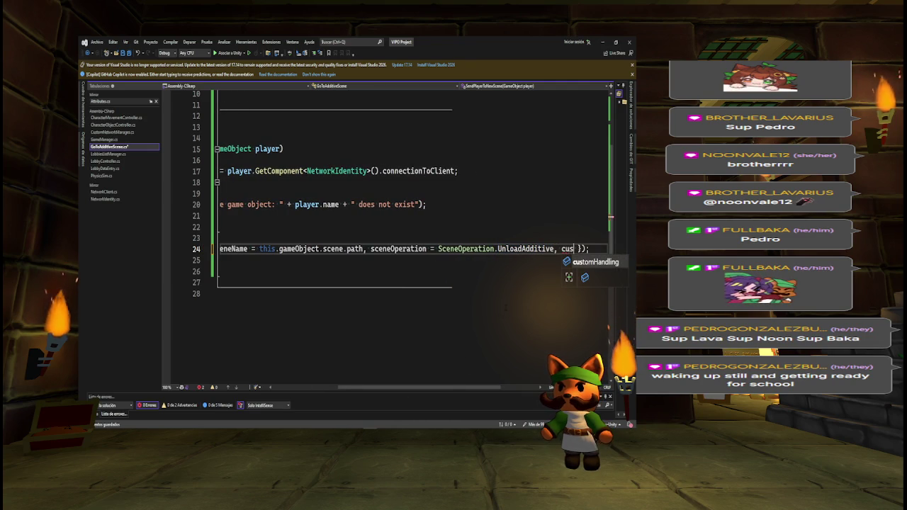
key("Tab")
type("= t")
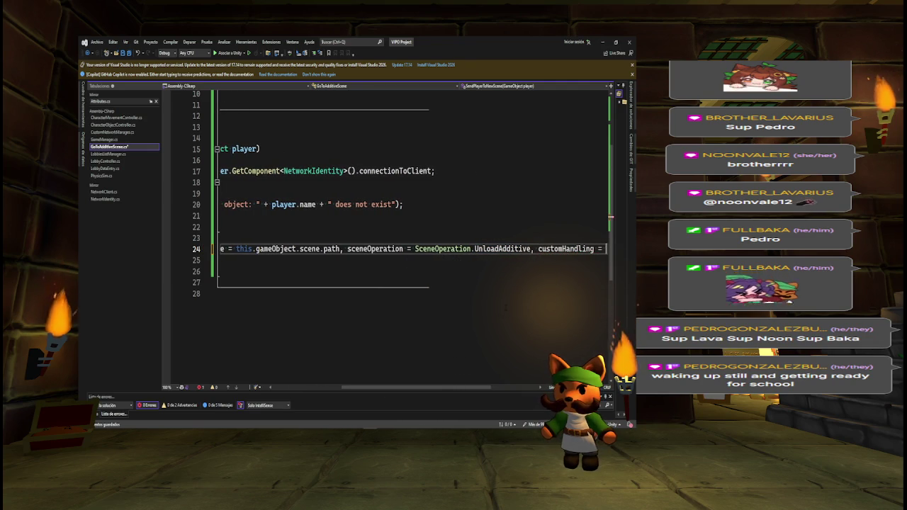
type("rue")
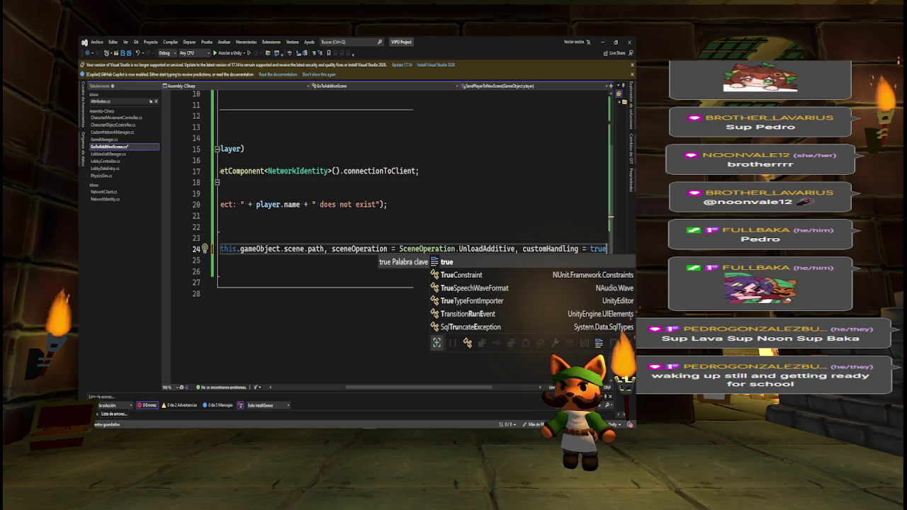
key("Escape")
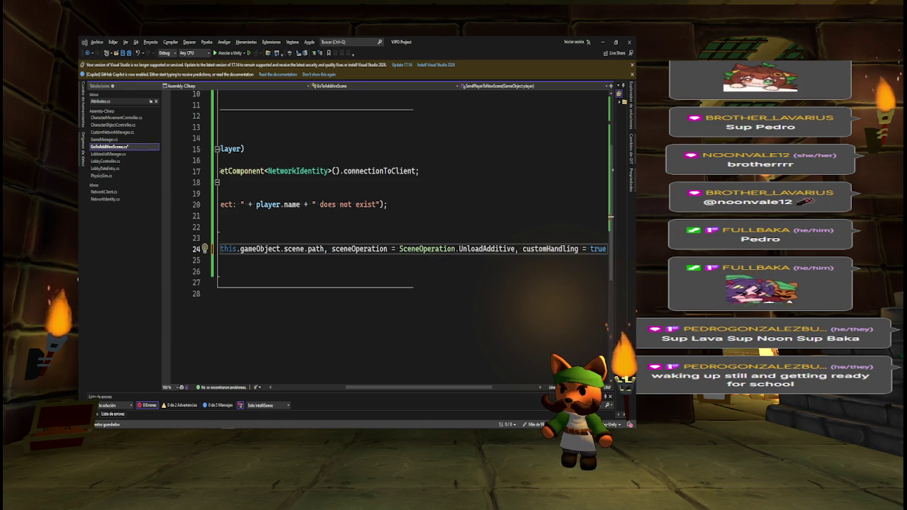
scroll(523, 359, "right", 2)
scroll(523, 359, "left", 5)
scroll(413, 234, "left", 3)
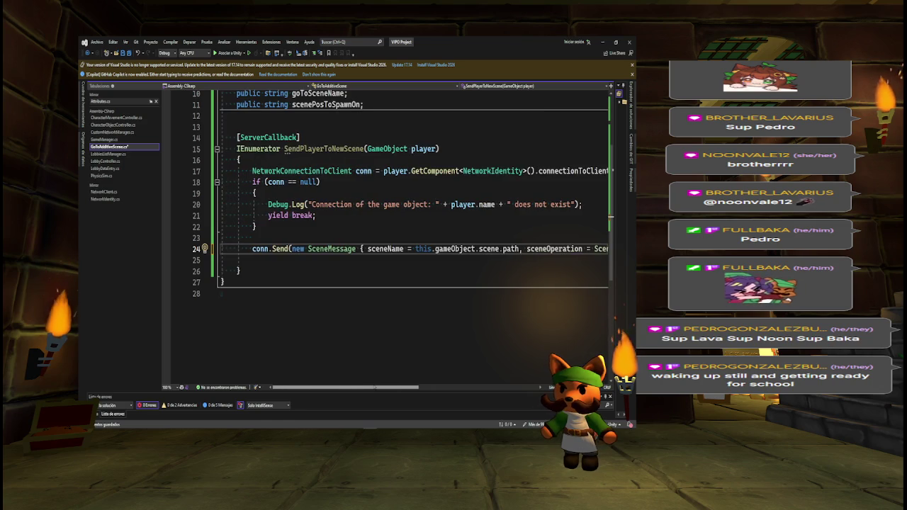
Insert yield return new WaitForSeconds(0.3f); below the unload message Send call
key("Return")
key("Return")
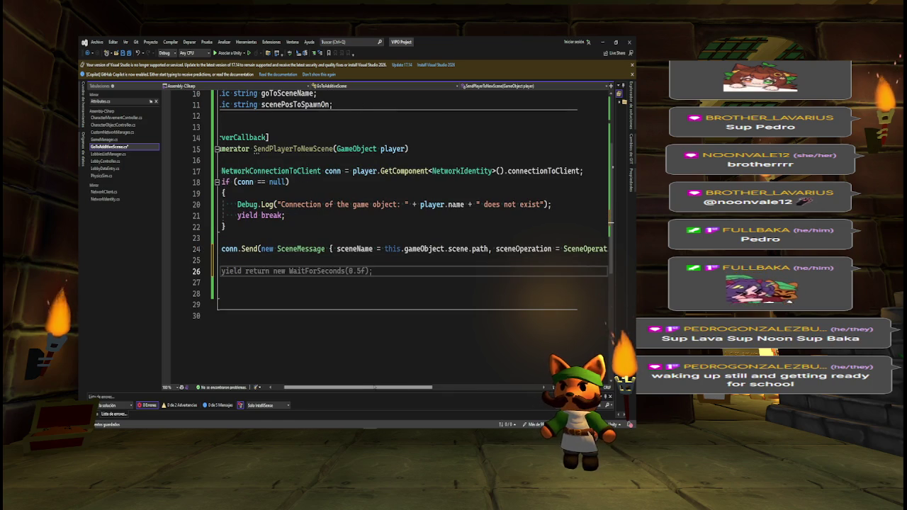
type("yield")
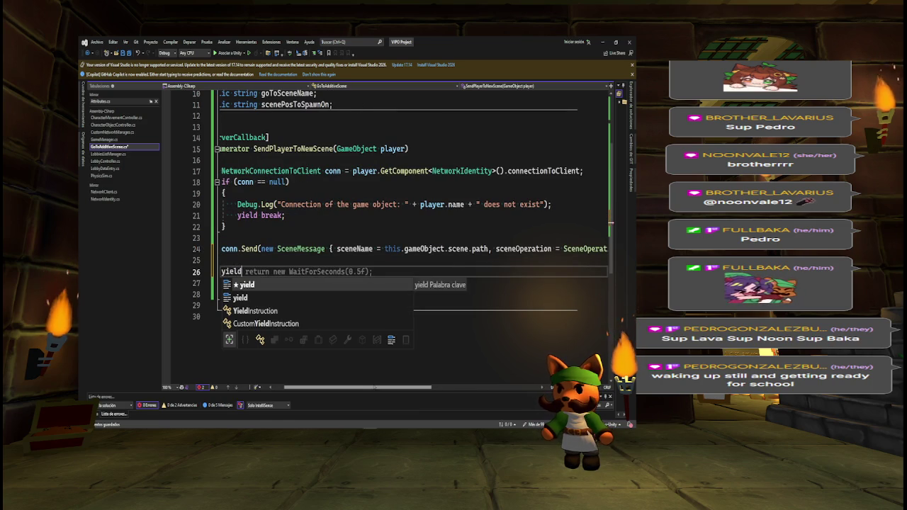
key("Tab")
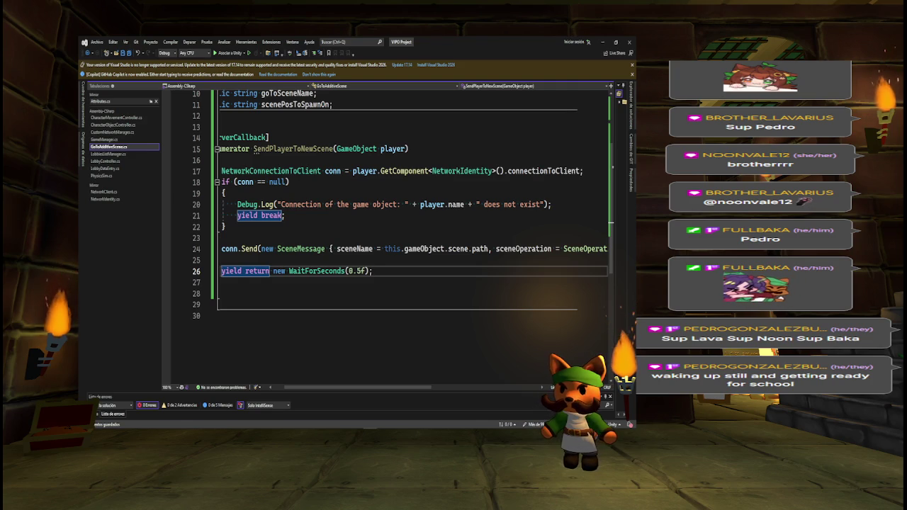
left_click(364, 271)
key("BackSpace")
type("3")
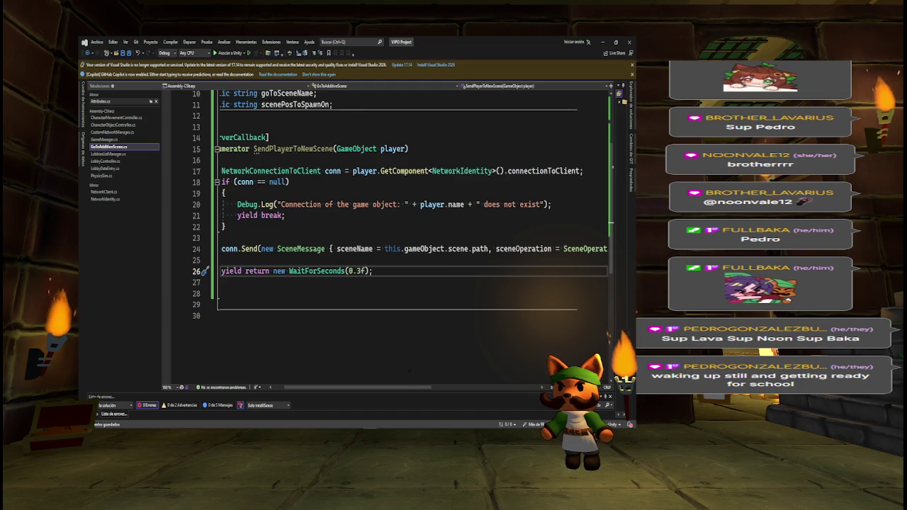
scroll(332, 313, "left", 2)
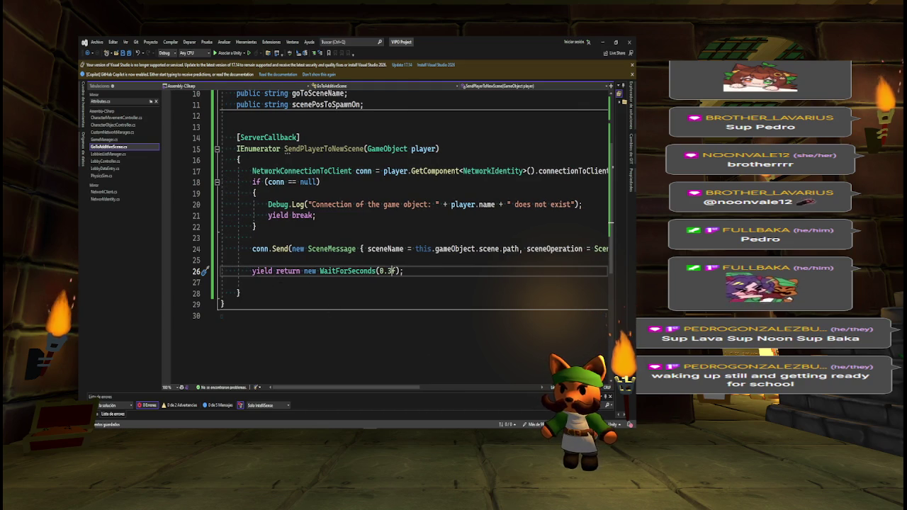
mouse_move(411, 271)
left_mouse_down()
mouse_move(223, 283)
mouse_move(252, 271)
left_mouse_up()
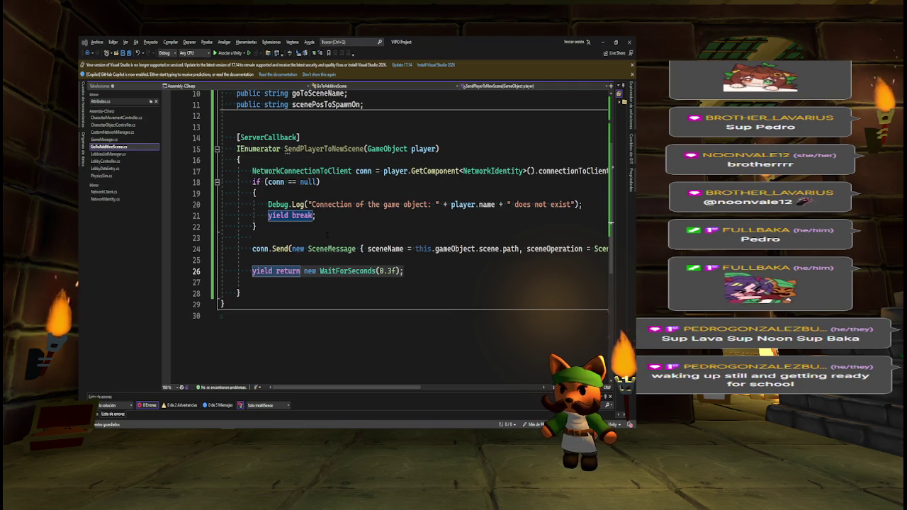
left_click(423, 274)
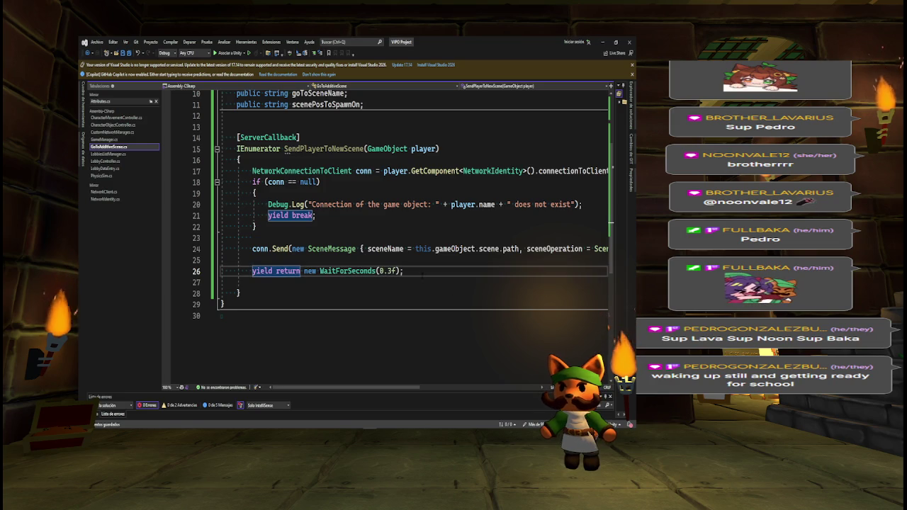
Add NetworkServer.RemovePlayerForConnection(conn, false); below the wait and check its obsolete warning
key("Return")
key("Return")
type("ove")
key("BackSpace")
key("BackSpace")
key("BackSpace")
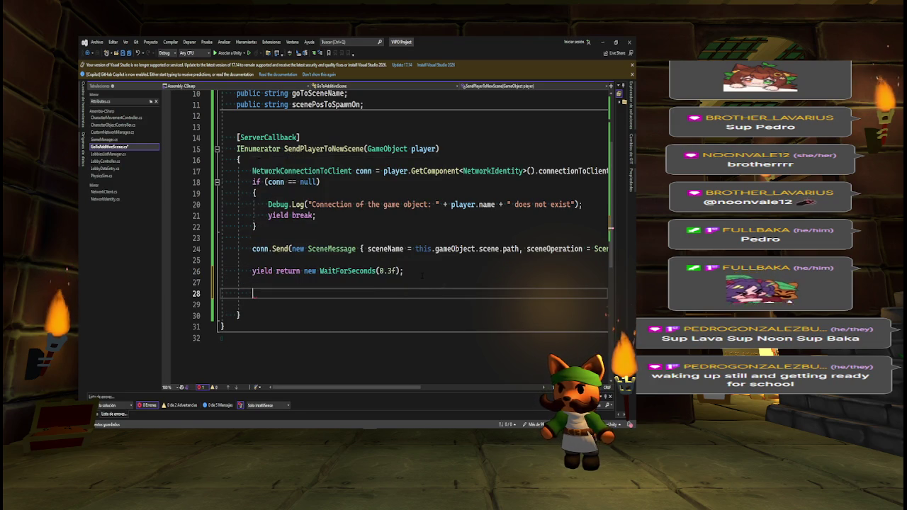
type("Network")
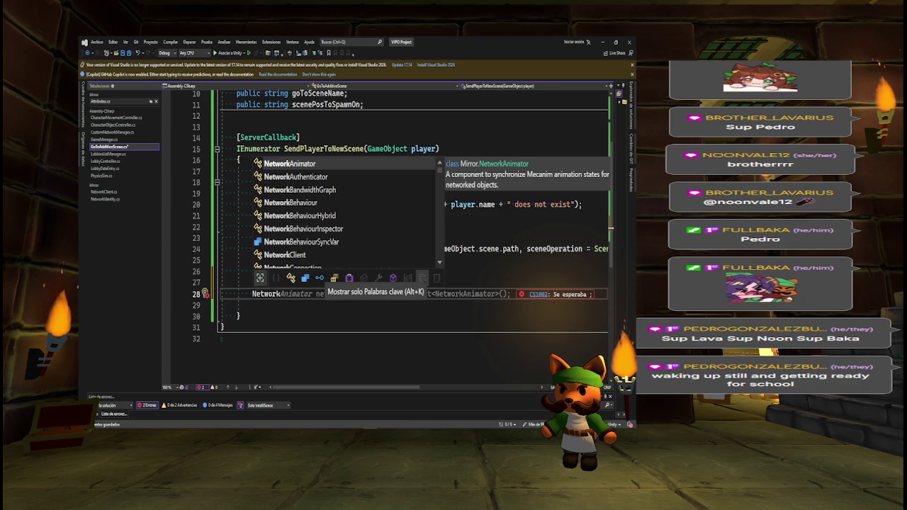
type("Server")
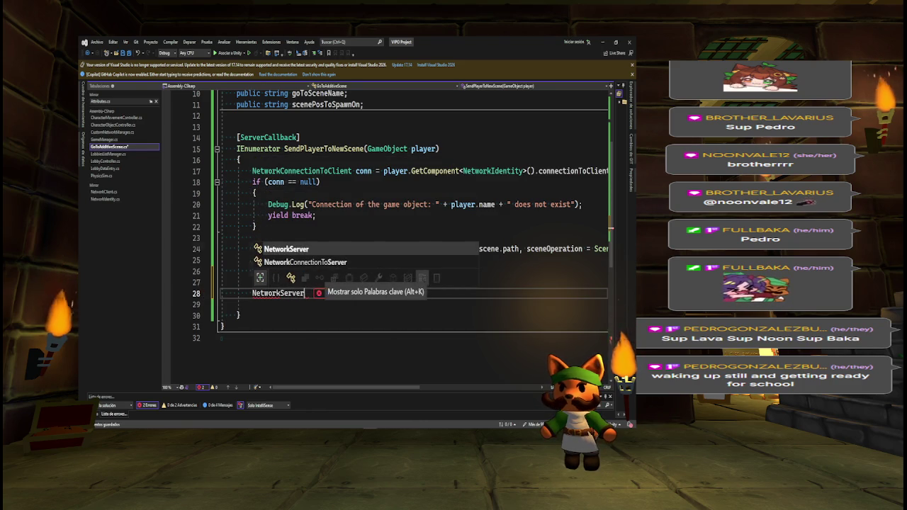
type(".")
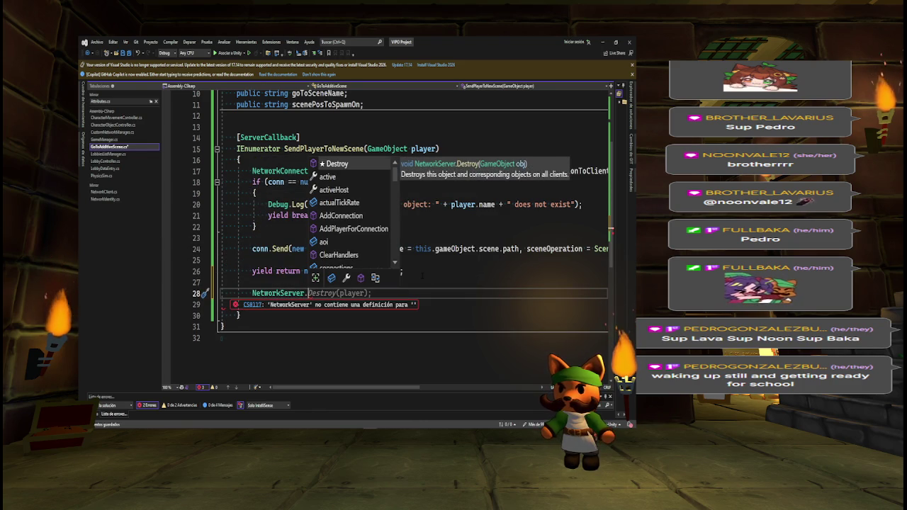
type("RemovePlayerForConnection(conn, false);")
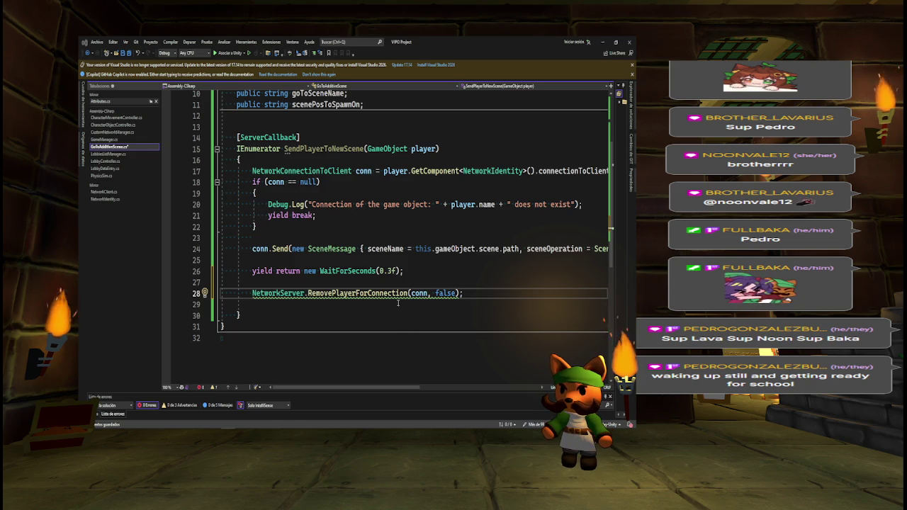
mouse_move(400, 294)
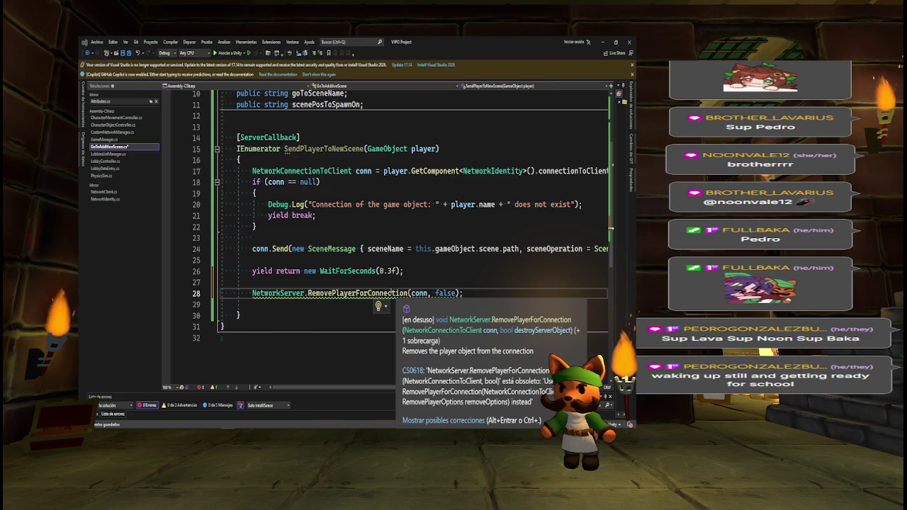
Add the comment '// This is deprecated, if it's not working try with RemovePlayerOptions' above the removal call
left_click(441, 281)
key("Return")
type("// ")
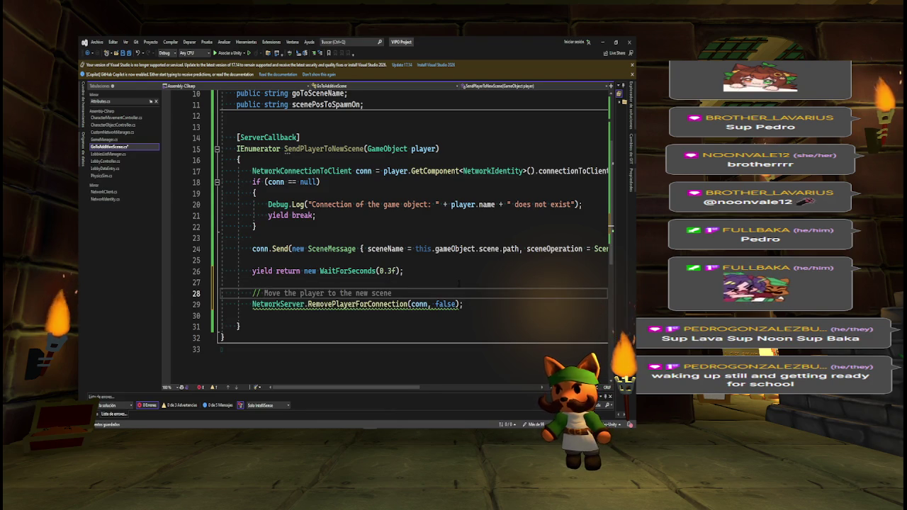
type("Movethe ")
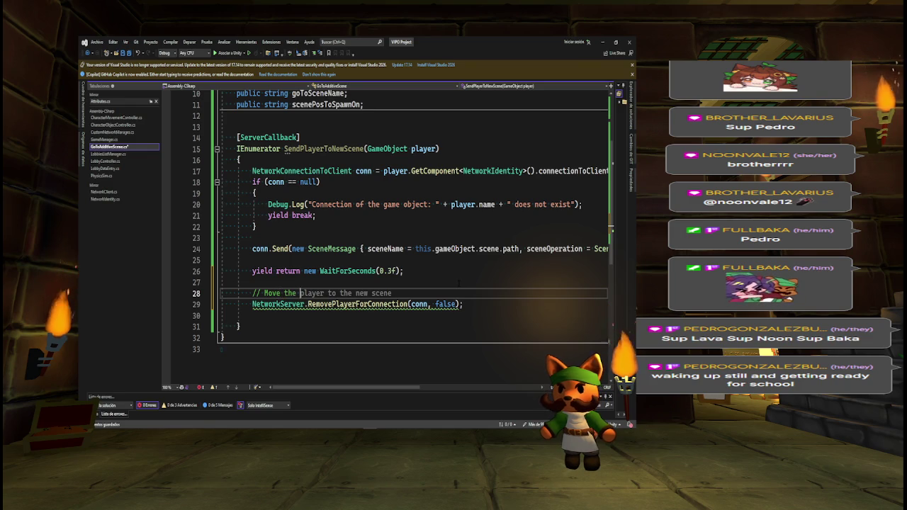
type("This ")
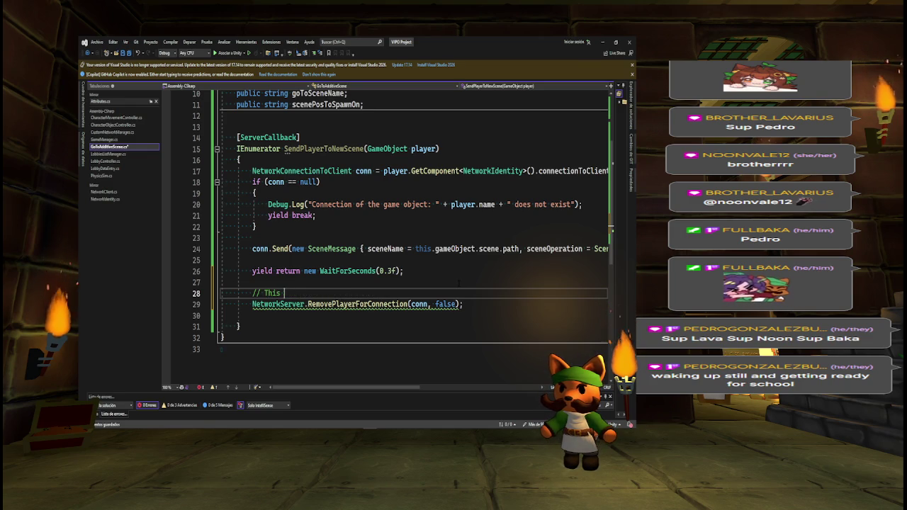
type("is deprecated in future versions of Mirror")
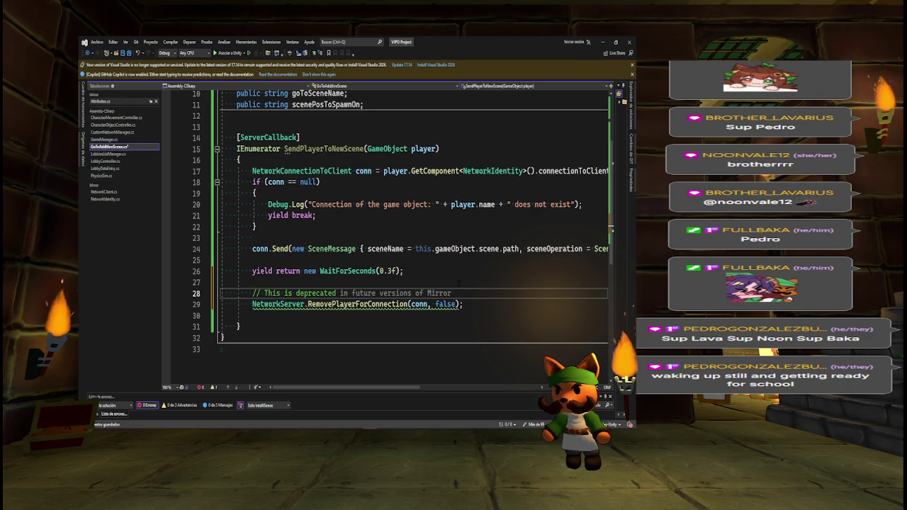
type(", if no")
key("BackSpace")
key("BackSpace")
type("it's not working try with RemovePlayerOptions")
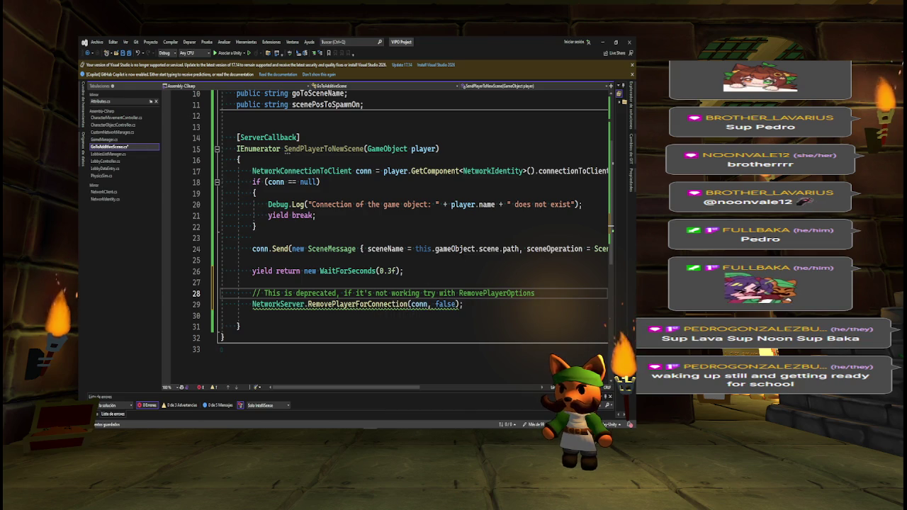
Replace the false argument with RemovePlayerOptions.KeepActive in the removal call
double_click(445, 304)
key("BackSpace")
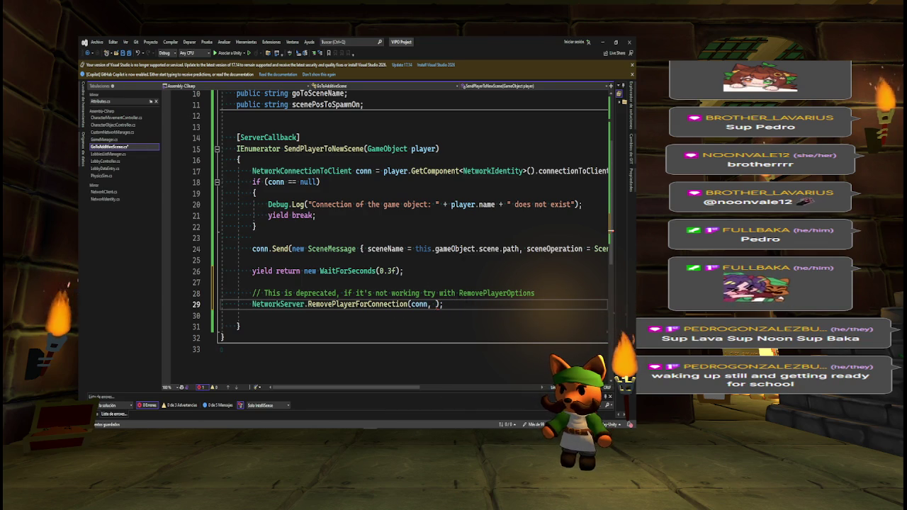
type("Remove")
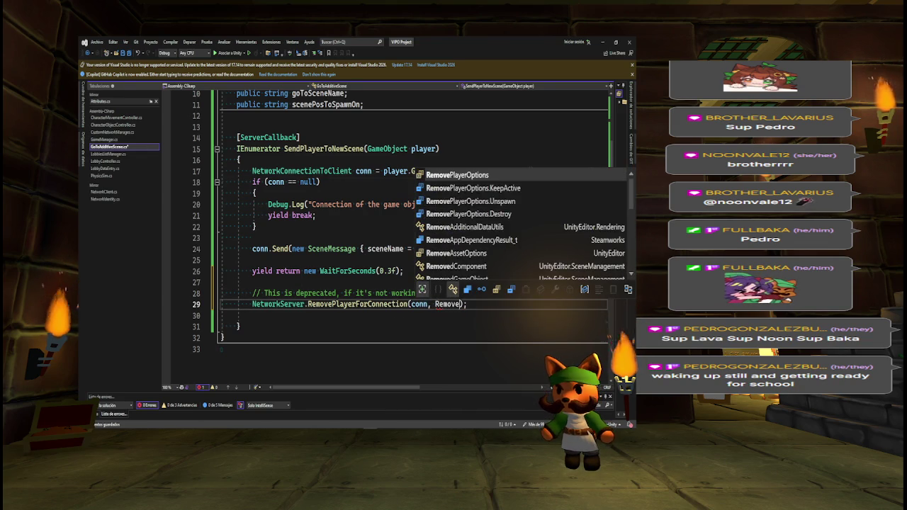
key("Tab")
type(".")
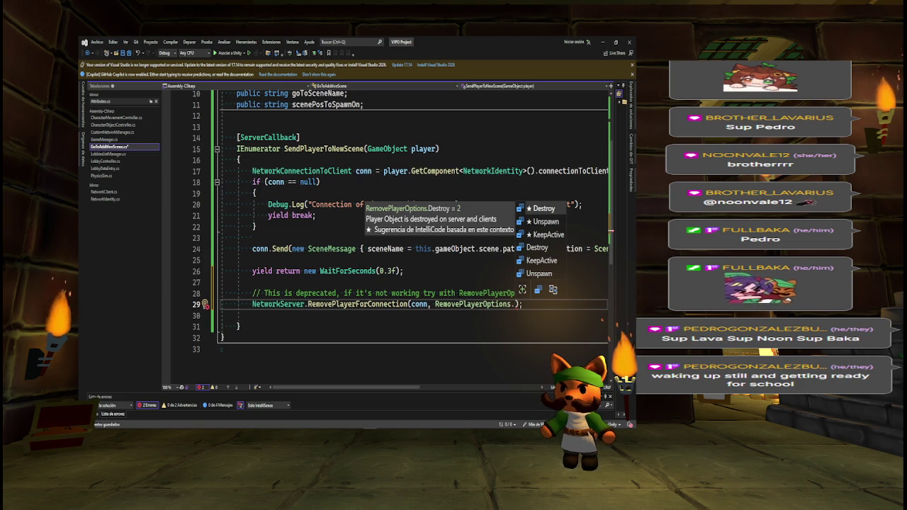
key("Down")
key("Down")
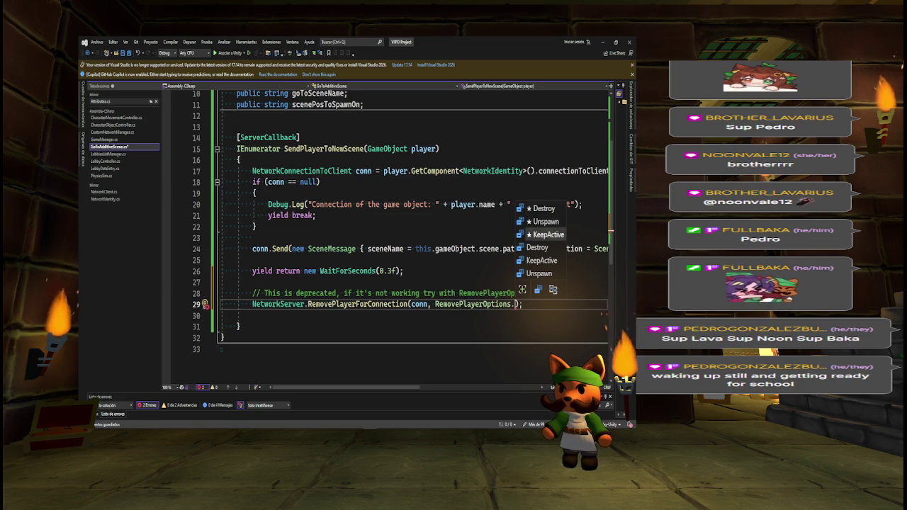
key("Tab")
Clear the old deprecation comment text above the removal call
left_click(545, 293)
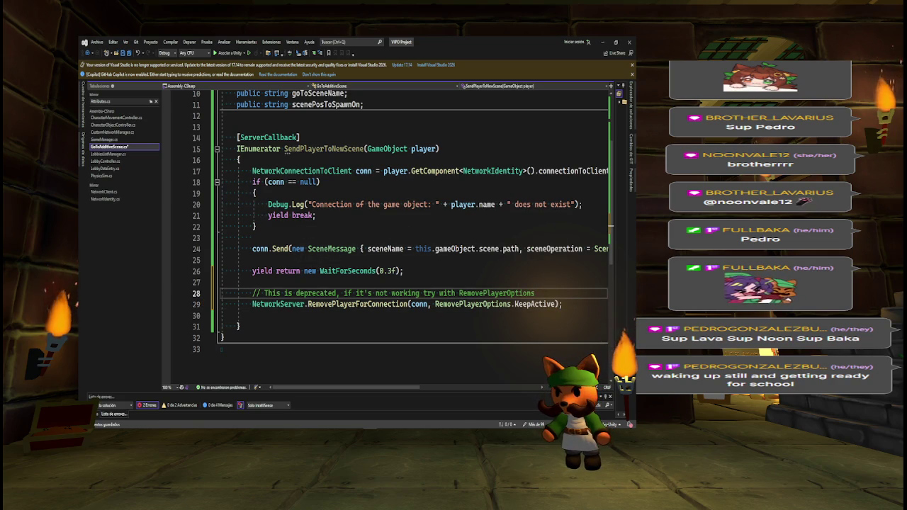
key("shift+Home")
key("BackSpace")
Write a comment about checking which RemovePlayerOptions value fits
type("// Che")
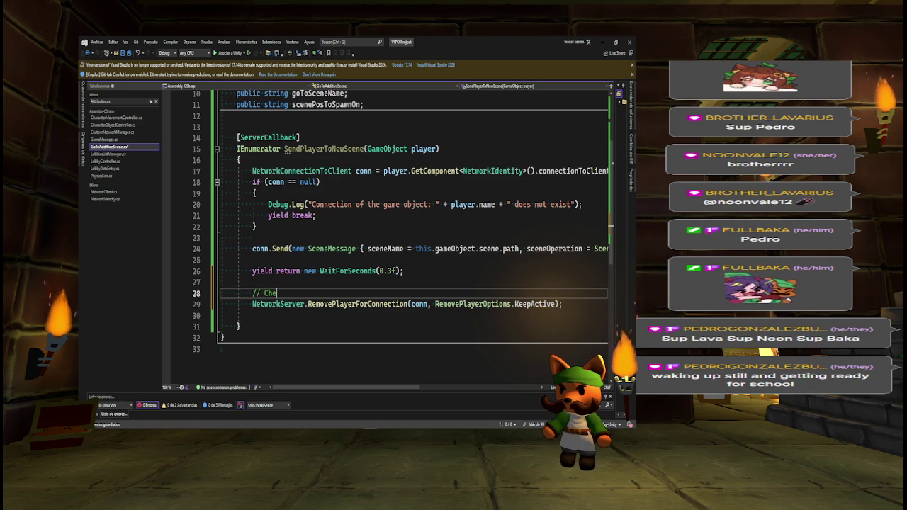
type("ck the differen")
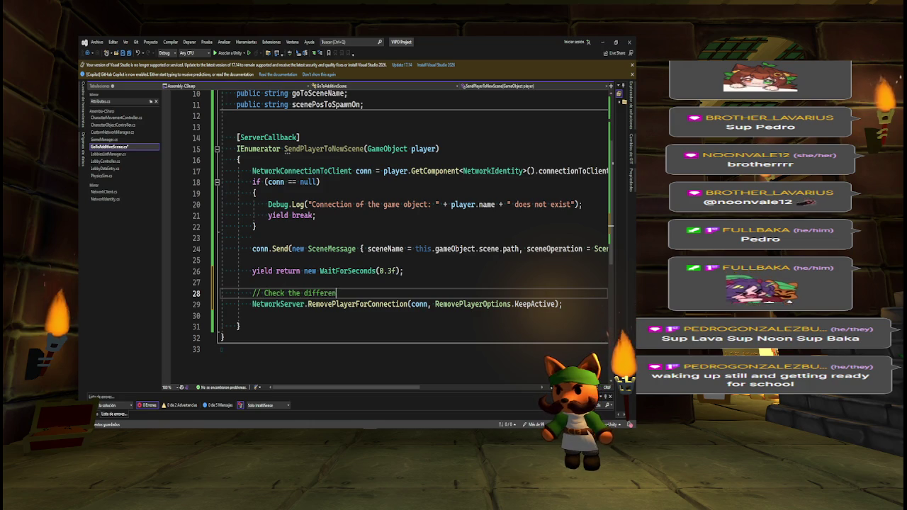
type("t RemovePlayerCon")
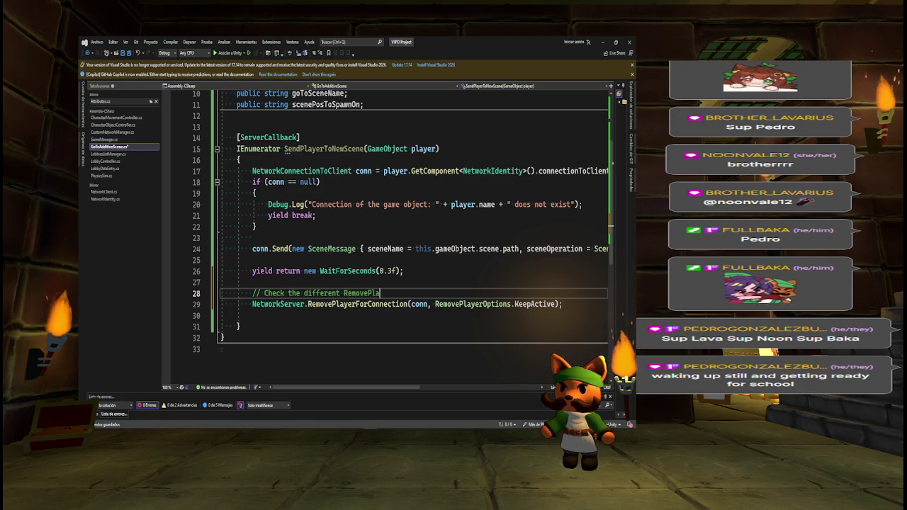
key("BackSpace")
key("BackSpace")
key("BackSpace")
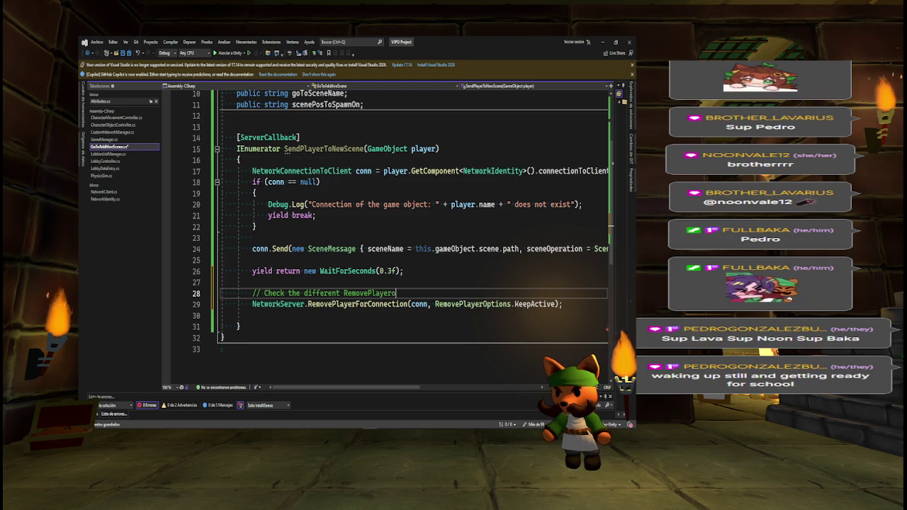
key("BackSpace")
type("Options to")
key("Tab")
key("Return")
Add a second comment: if nothing works, try the deprecated false, then minimize Visual Studio
type("// If nothing works, let's")
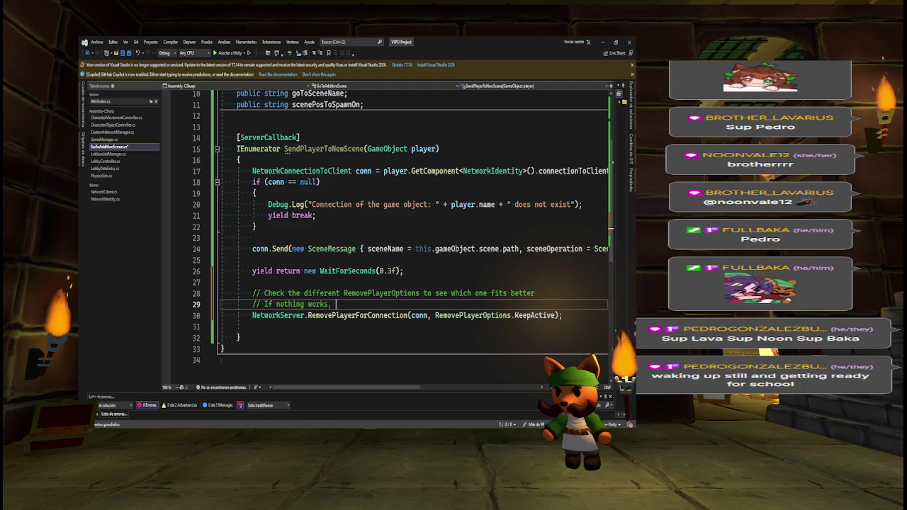
type(" try ")
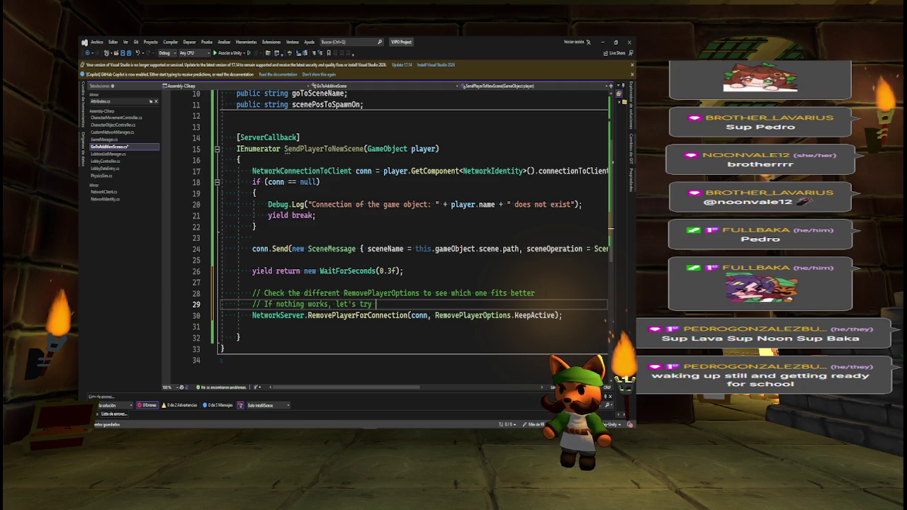
type("with false")
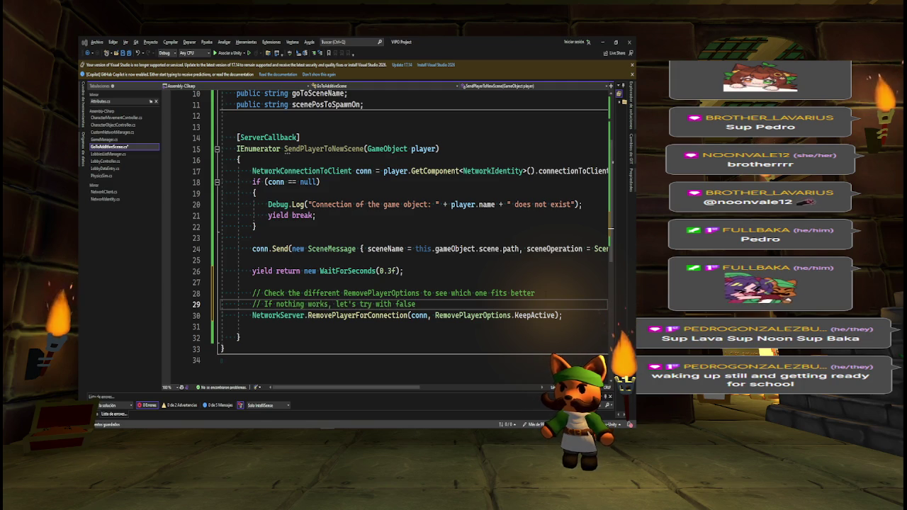
type(". ")
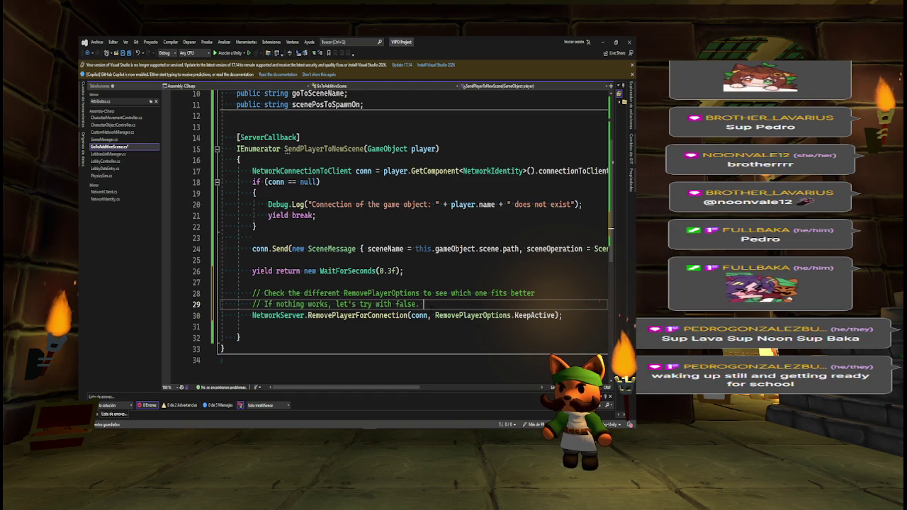
type("Which is deprea")
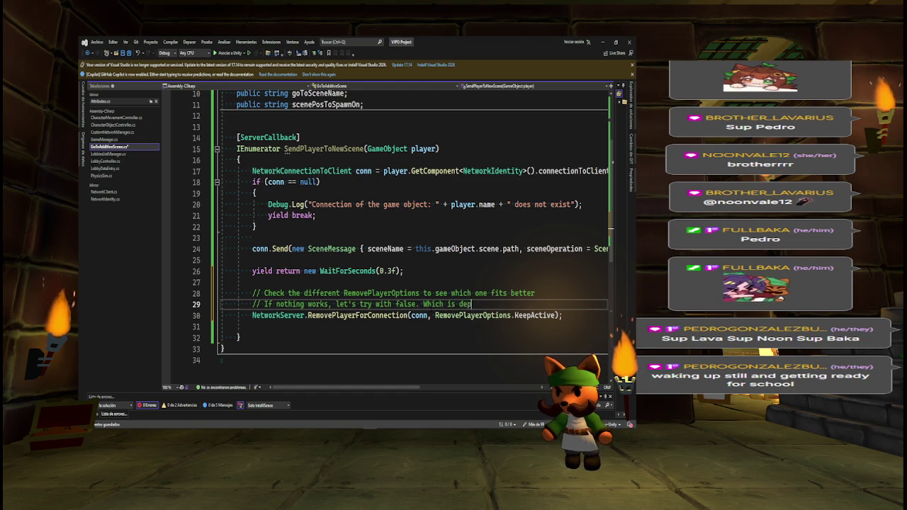
key("BackSpace")
type("ca")
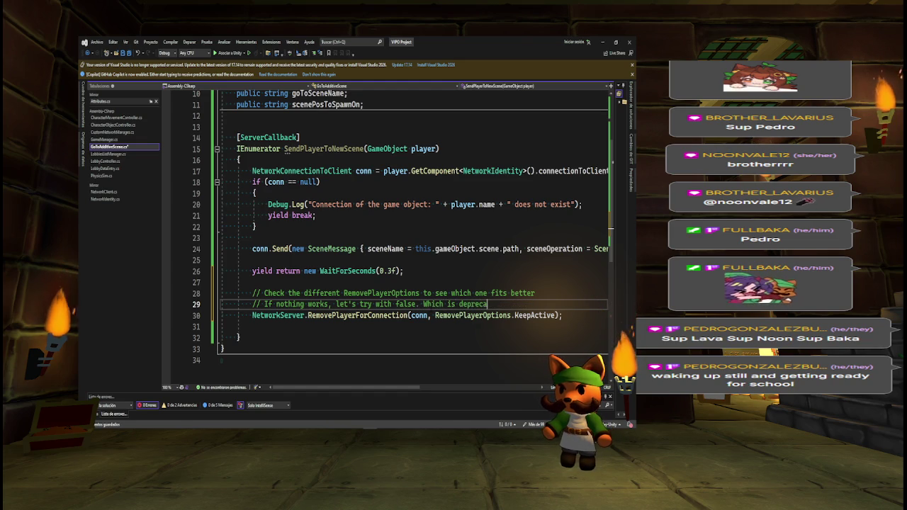
type("ted but maybe")
key("Tab")
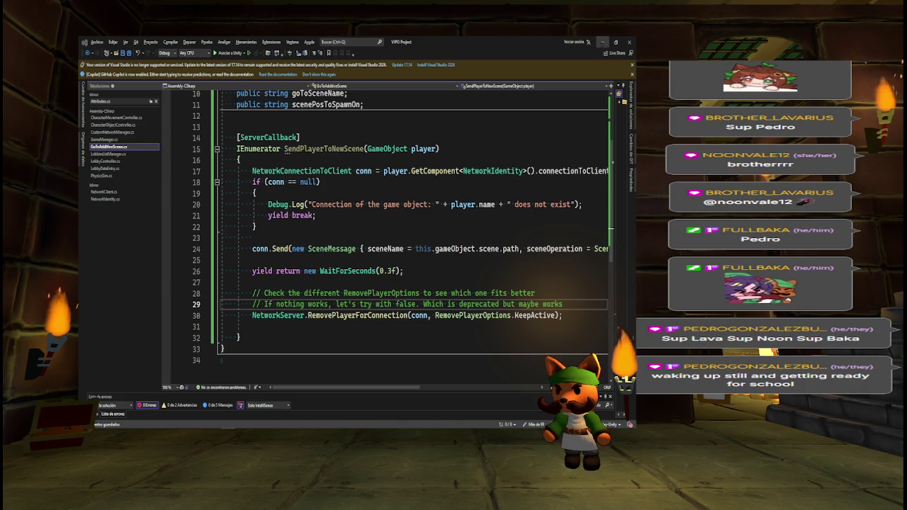
left_click(603, 43)
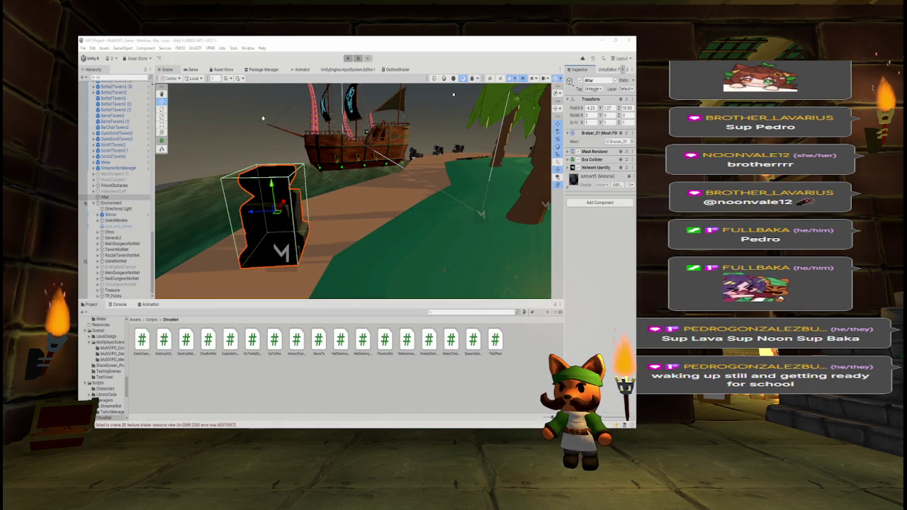
Find the RemovePlayerOptions entry in the Mirror docs' 2024 Change Log
key("alt+Tab")
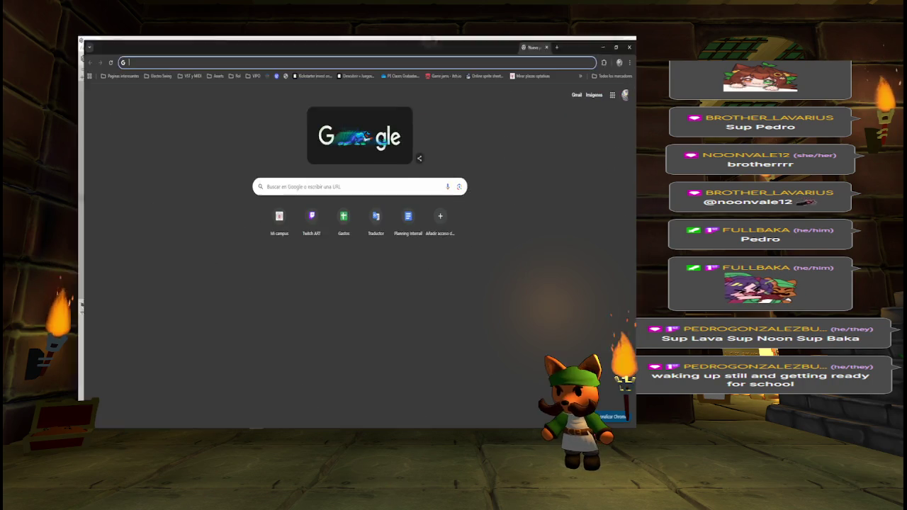
type("mirro")
key("Return")
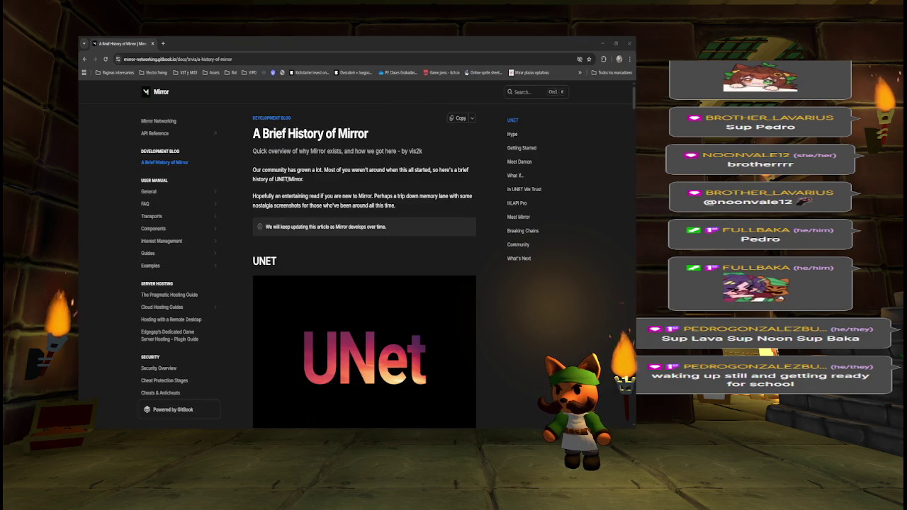
left_click(537, 93)
type("RemovePlayerOptions")
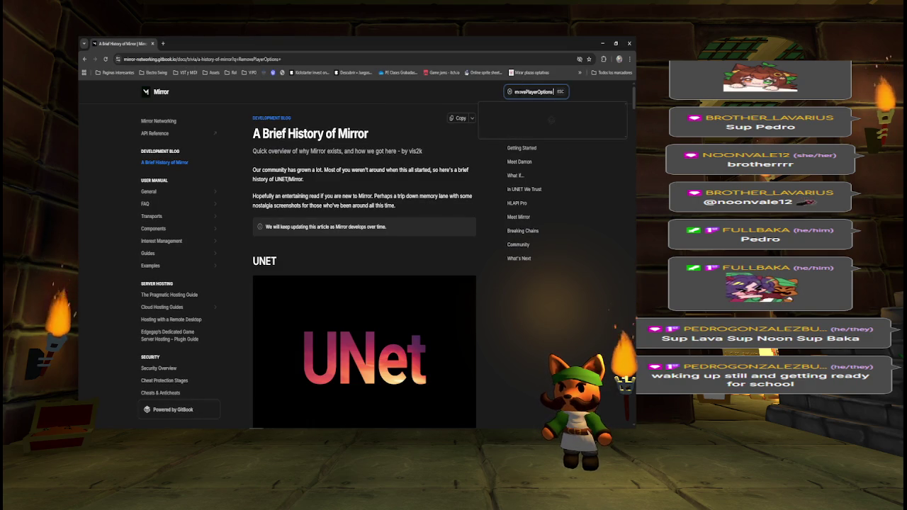
left_click(527, 135)
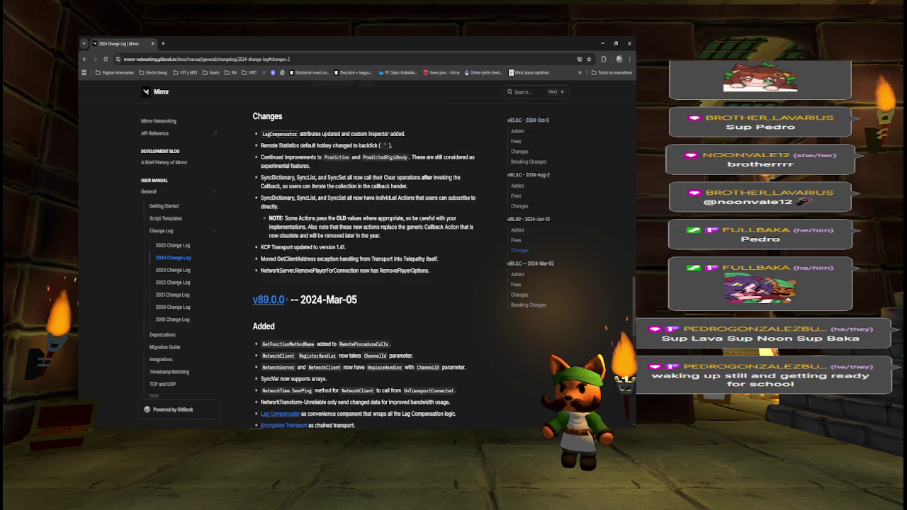
key("ctrl+f")
type("removeplayerop")
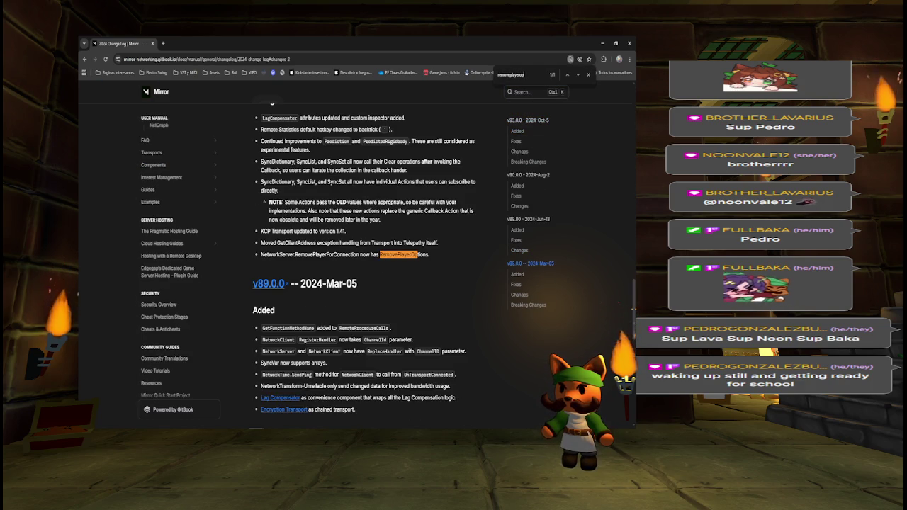
triple_click(380, 255)
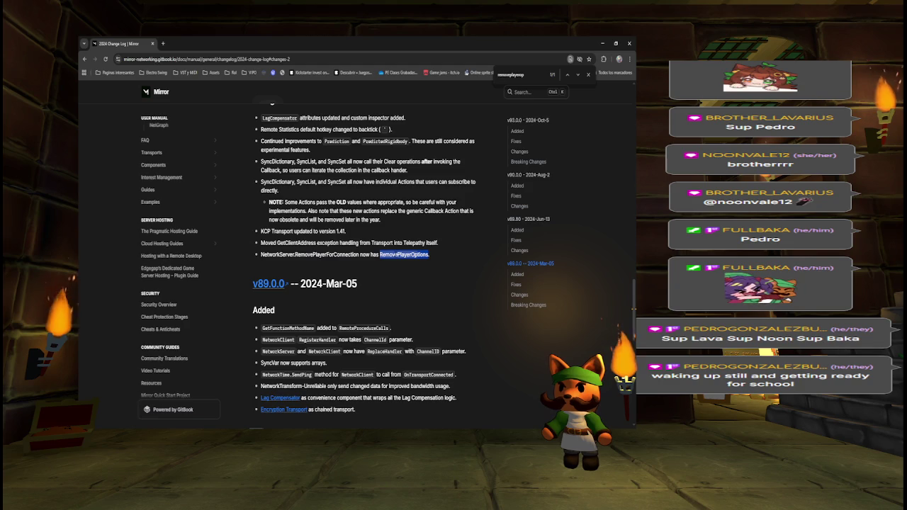
Go to the RemovePlayerOptions enum definition in Visual Studio
key("alt+Tab")
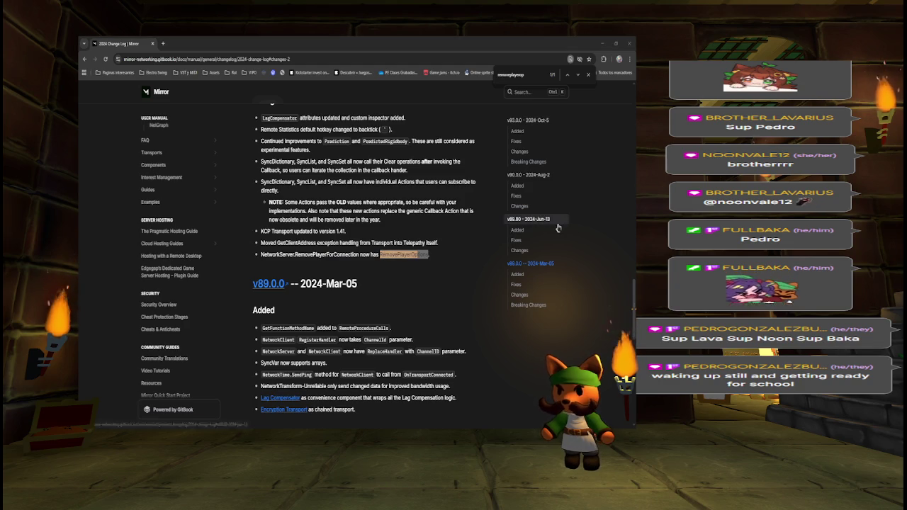
double_click(473, 316)
key("F12")
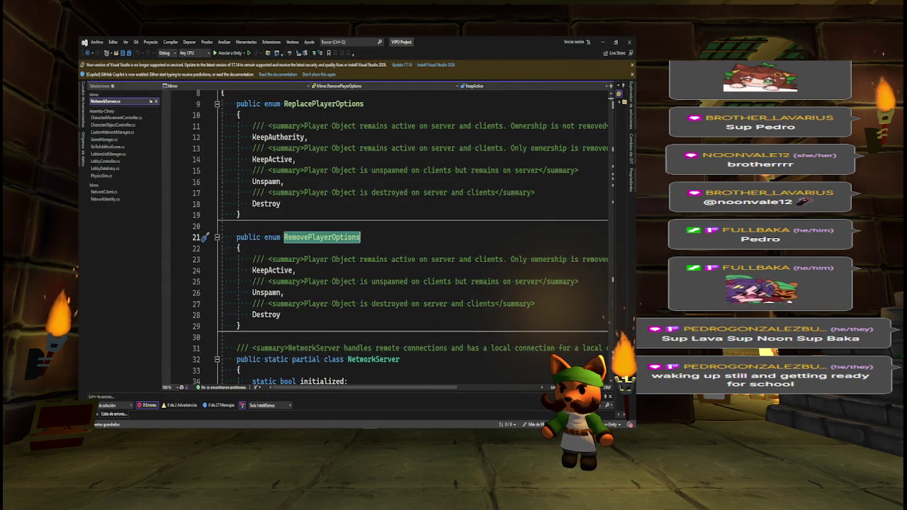
Review the enum's KeepActive option and navigate back to GoToAdditiveScene.cs
mouse_move(427, 392)
left_mouse_down()
mouse_move(483, 392)
mouse_move(425, 391)
left_mouse_up()
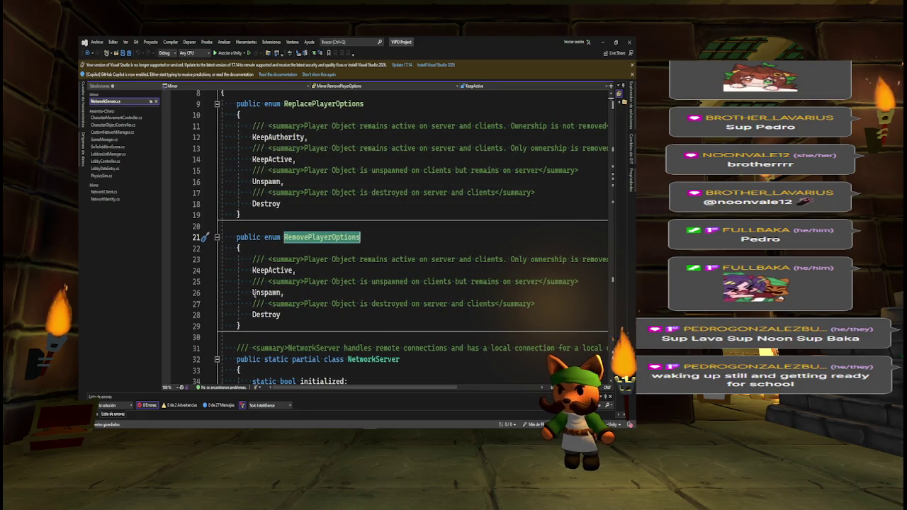
left_click(273, 270)
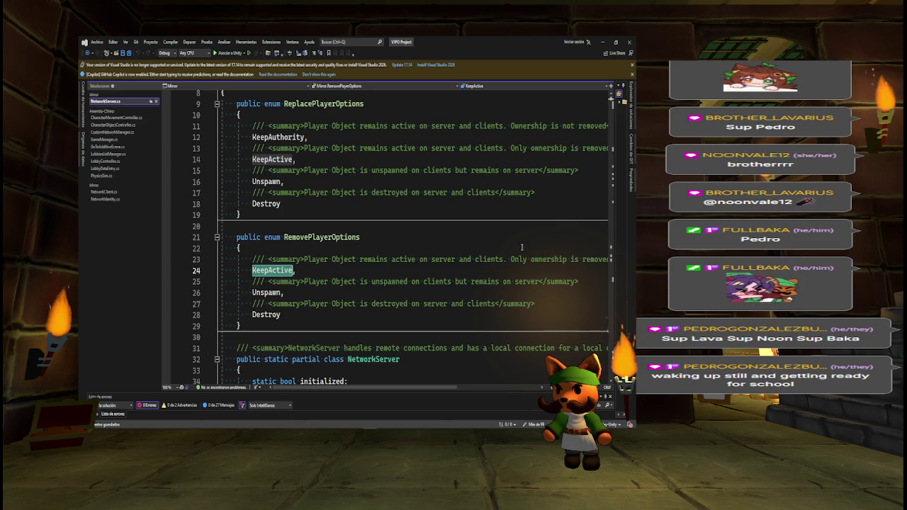
key("ctrl+minus")
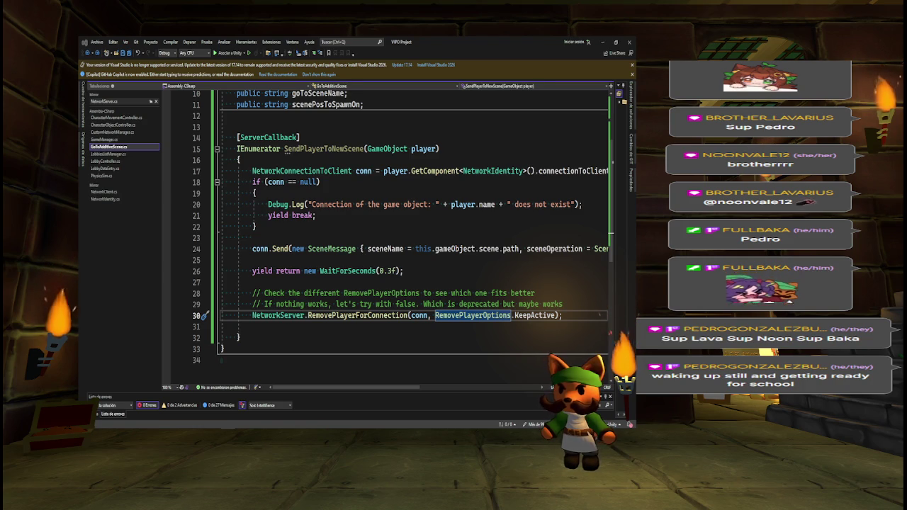
End the RemovePlayerForConnection call with a semicolon and start a new line
type(";")
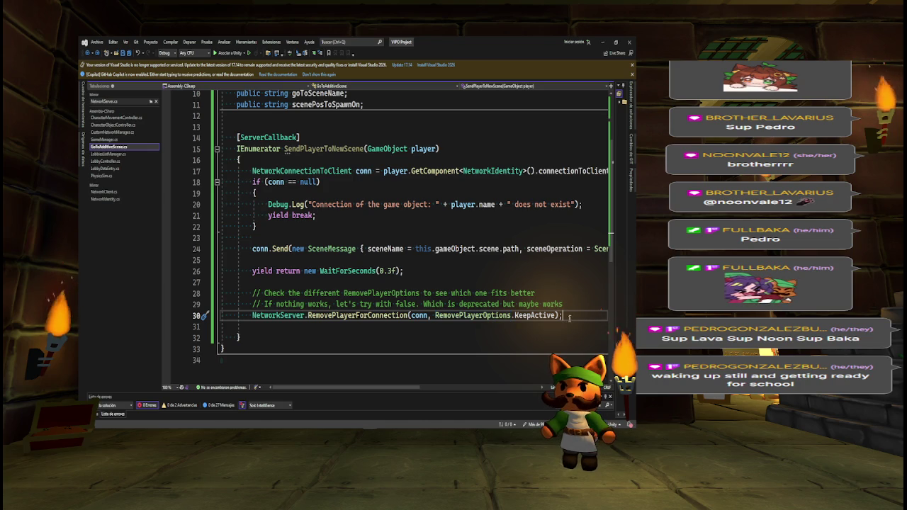
key("Return")
key("Return")
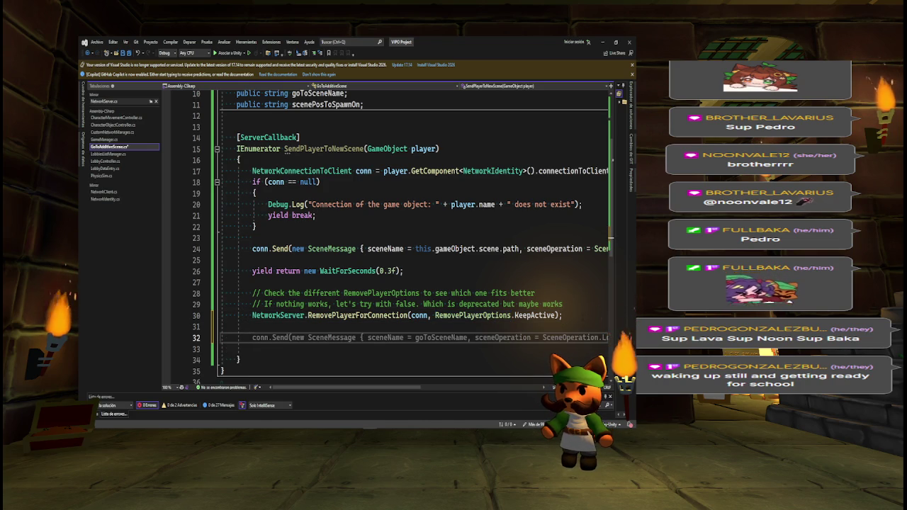
type("Network")
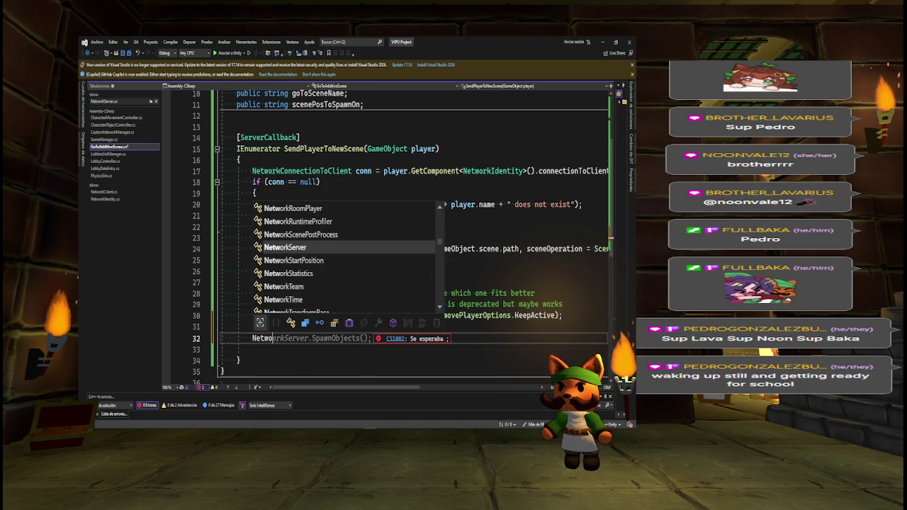
key("Escape")
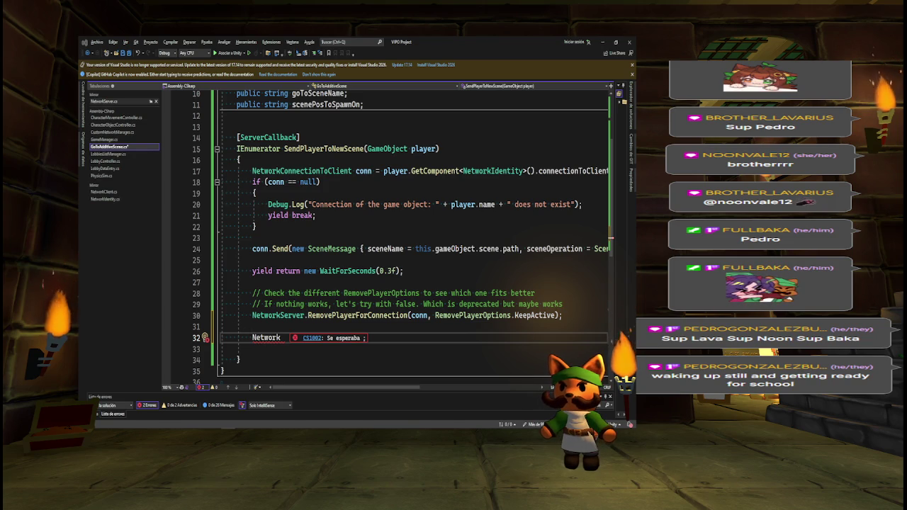
Write player.transform.position = new Vector3(0, 0, 0); on the new line
left_click(279, 337)
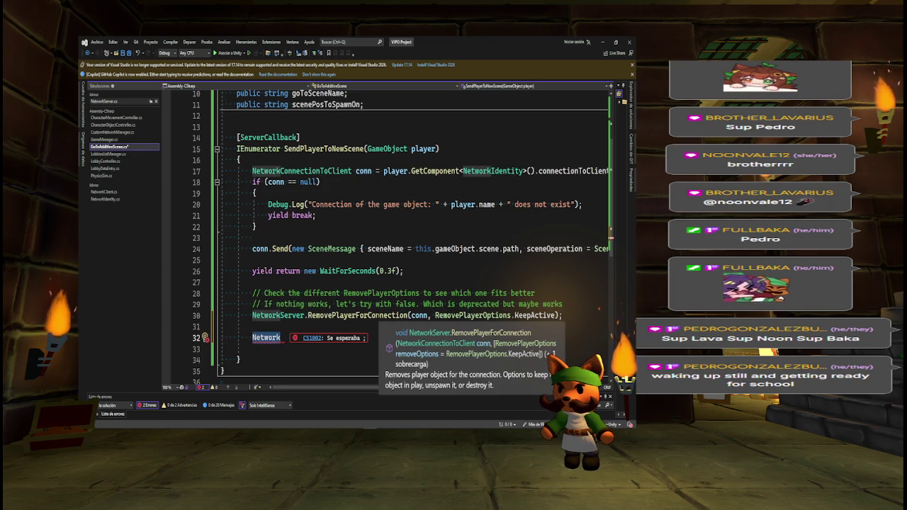
key("ctrl+BackSpace")
type("PLAYER")
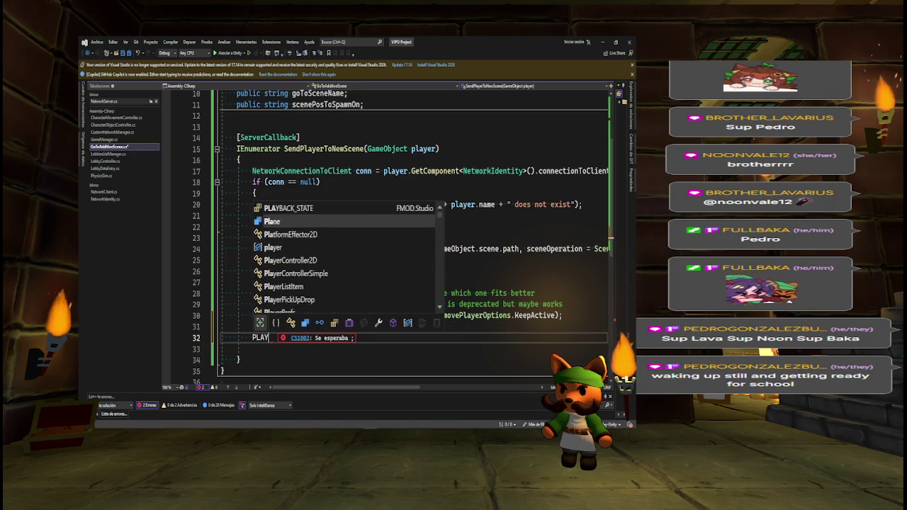
key("Escape")
key("ctrl+BackSpace")
type("player.trans")
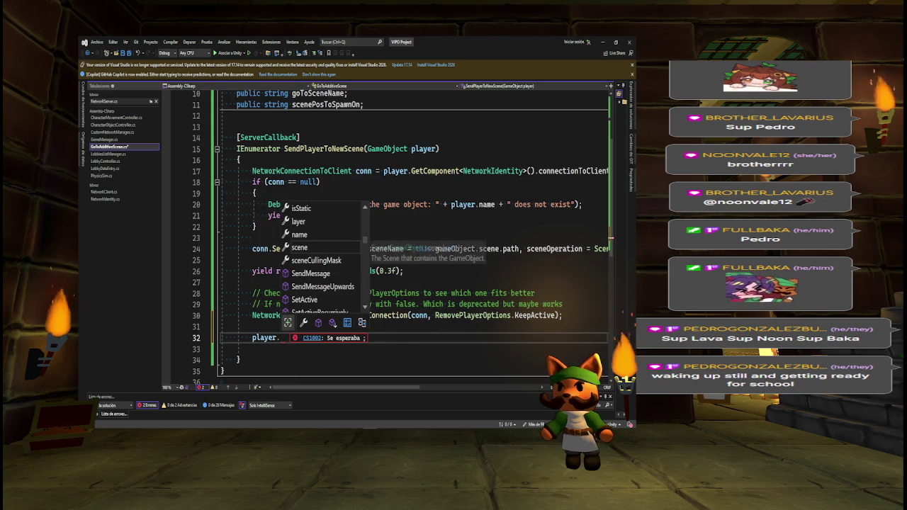
key("Tab")
type(".position")
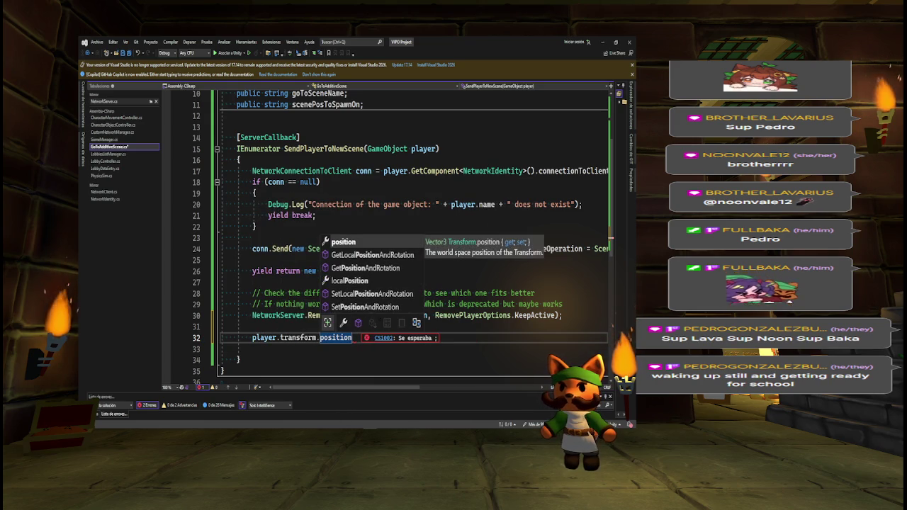
type(" =")
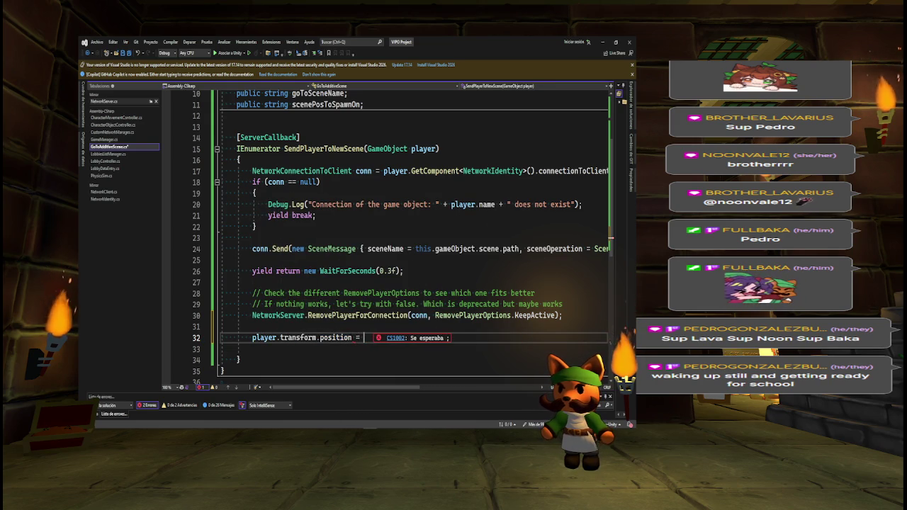
type(" new Vector3")
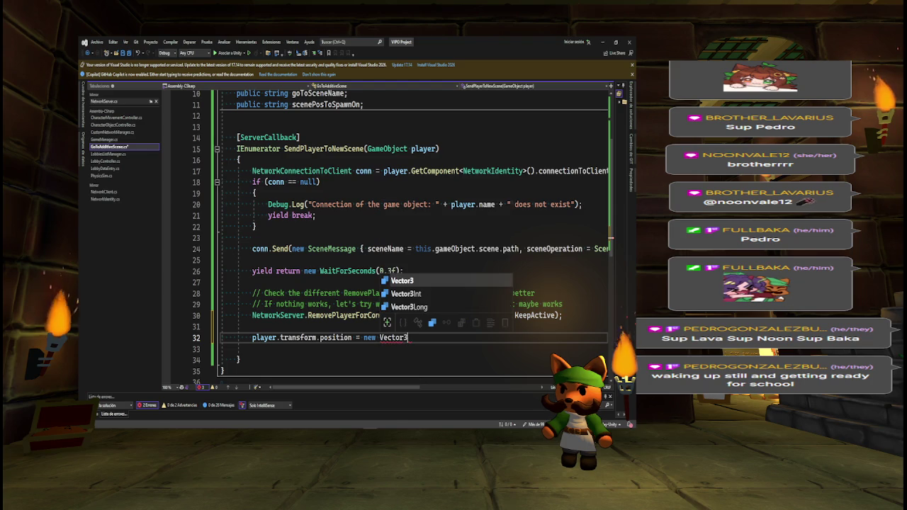
key("Tab")
key("Tab")
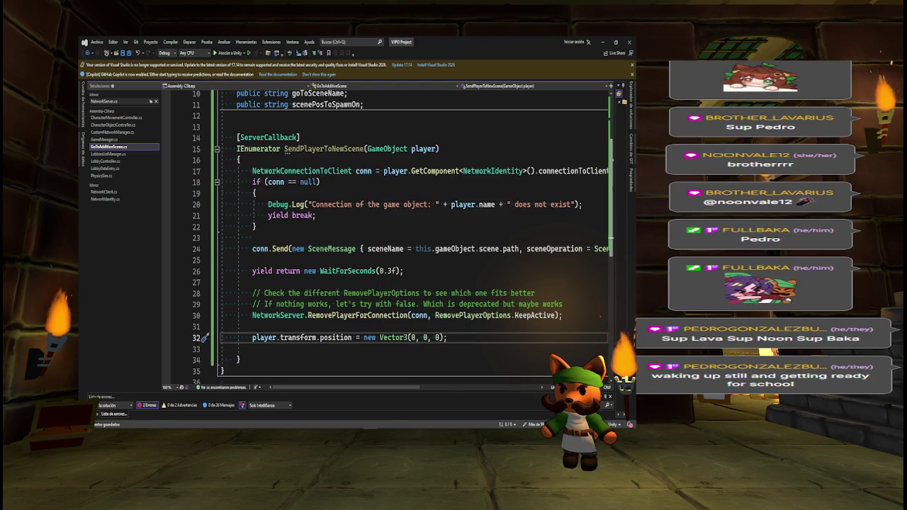
scroll(396, 238, "up", 3)
left_click(363, 195)
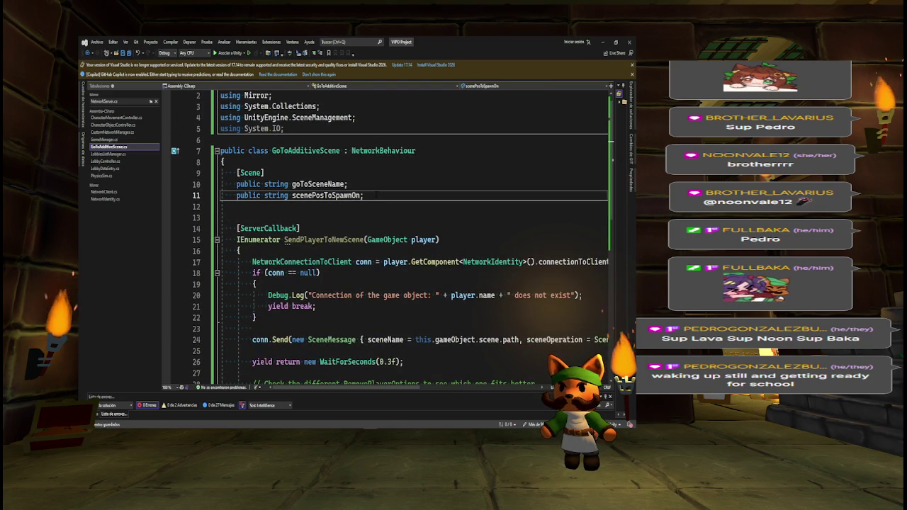
Declare 'public Vector3 posToSpawn;' and replace new Vector3(0, 0, 0) on line 34 with posToSpawn
key("Return")
key("Return")
type("public Vecto")
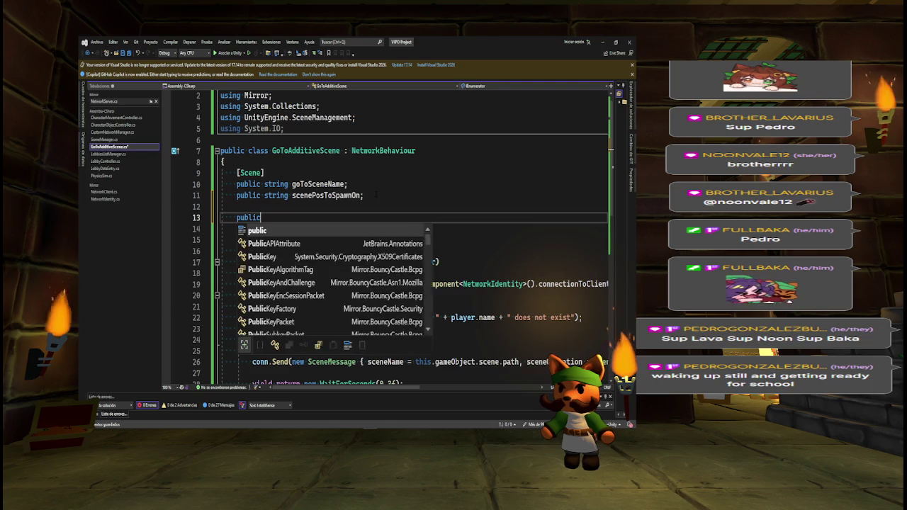
type("r3")
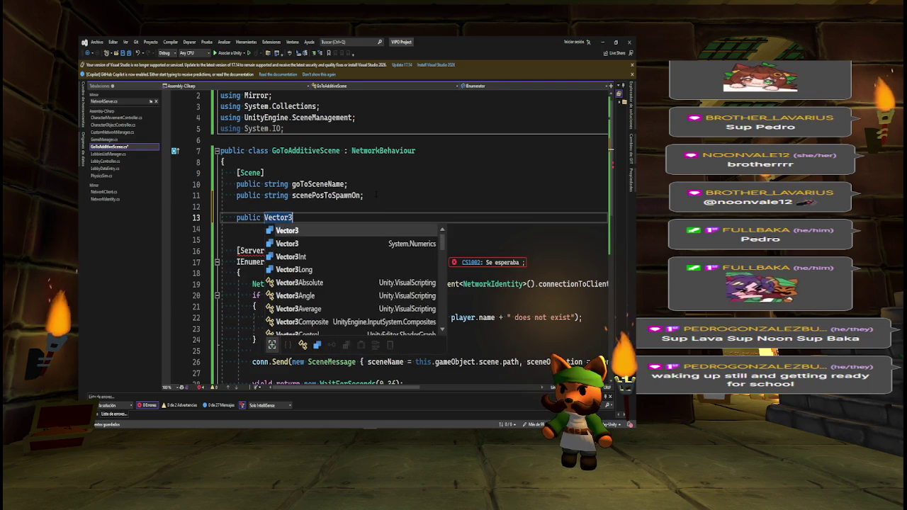
type(" posToSpawn;")
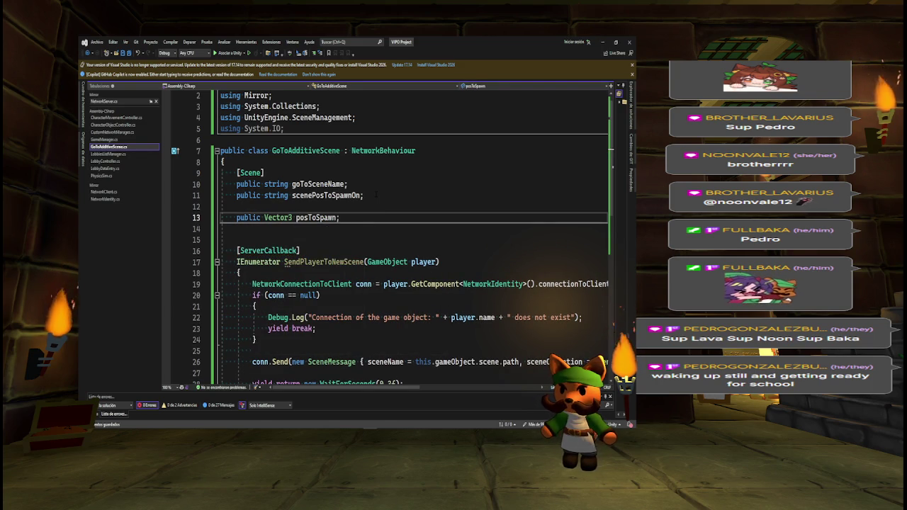
scroll(596, 167, "down", 1)
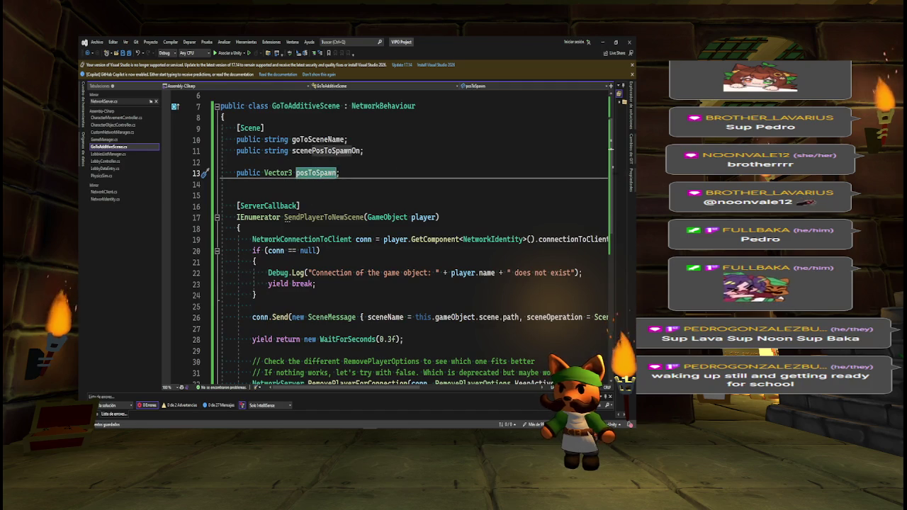
scroll(450, 243, "down", 4)
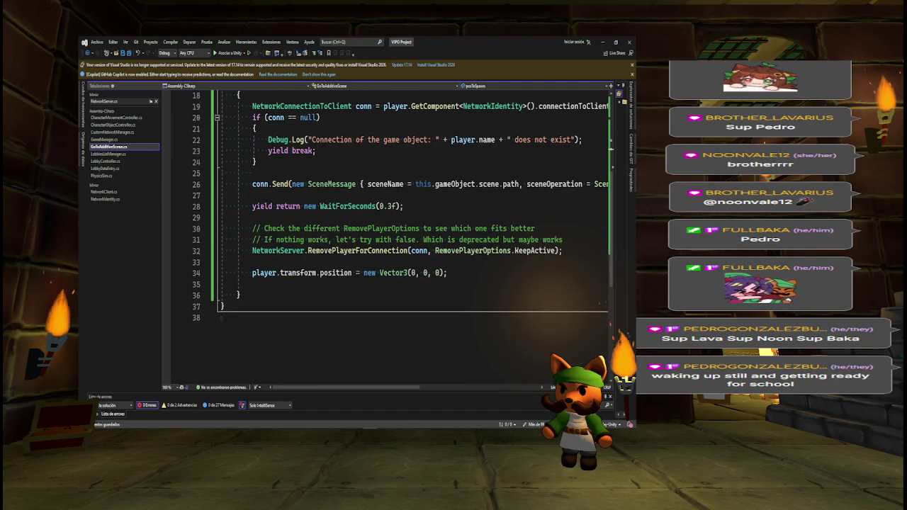
left_click_drag(363, 273, 470, 272)
type("posToSpawn;")
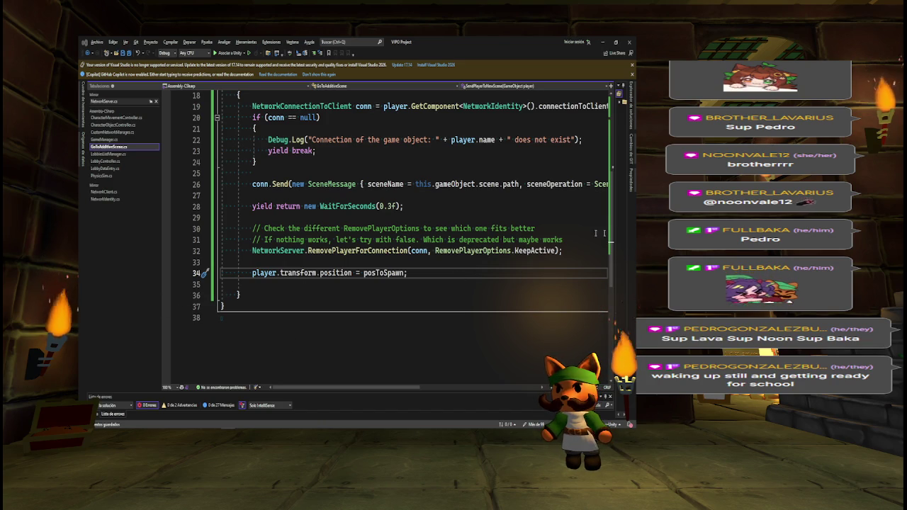
Add SceneManager.MoveGameObjectToScene(player, SceneManager.GetSceneByPath(goToSceneName)); below the position assignment
key("Return")
key("Return")
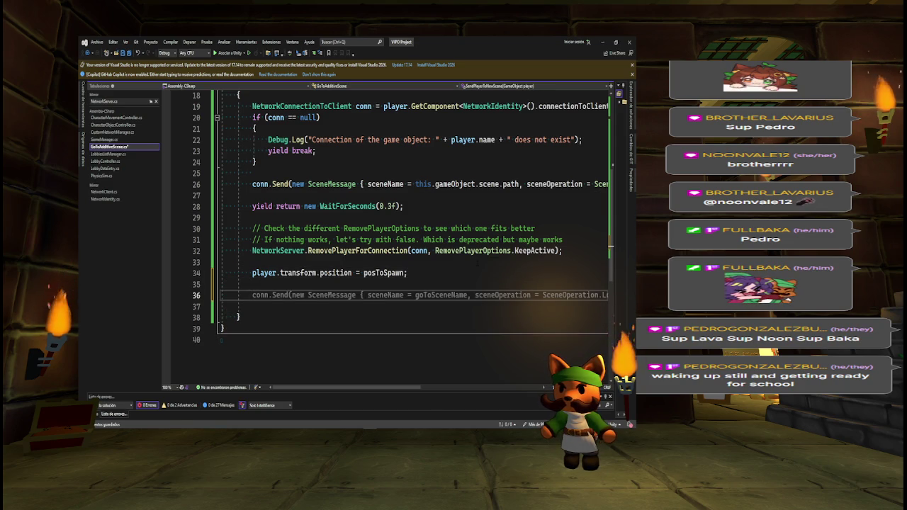
type("Sc")
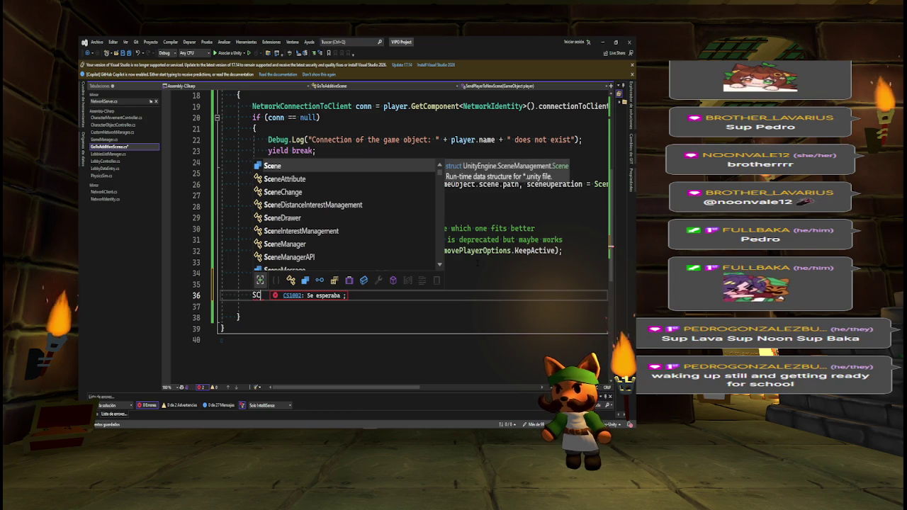
type("eneMan")
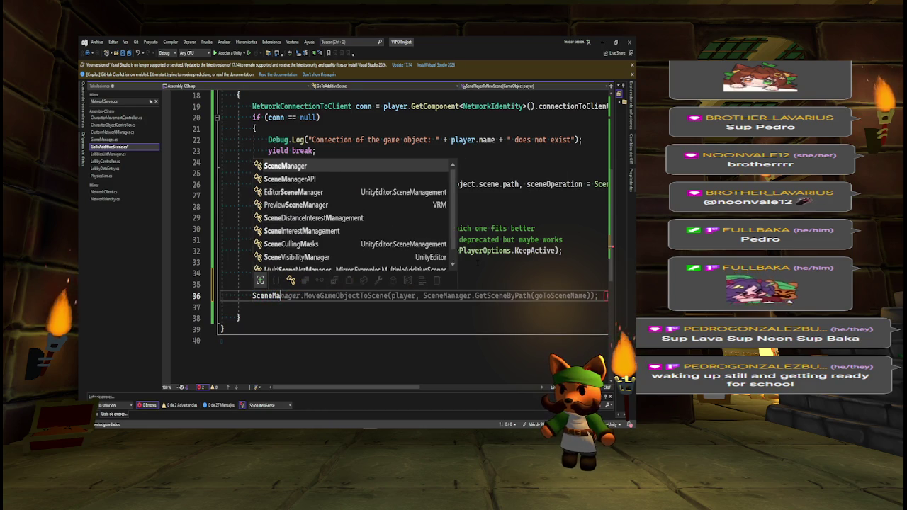
key("Tab")
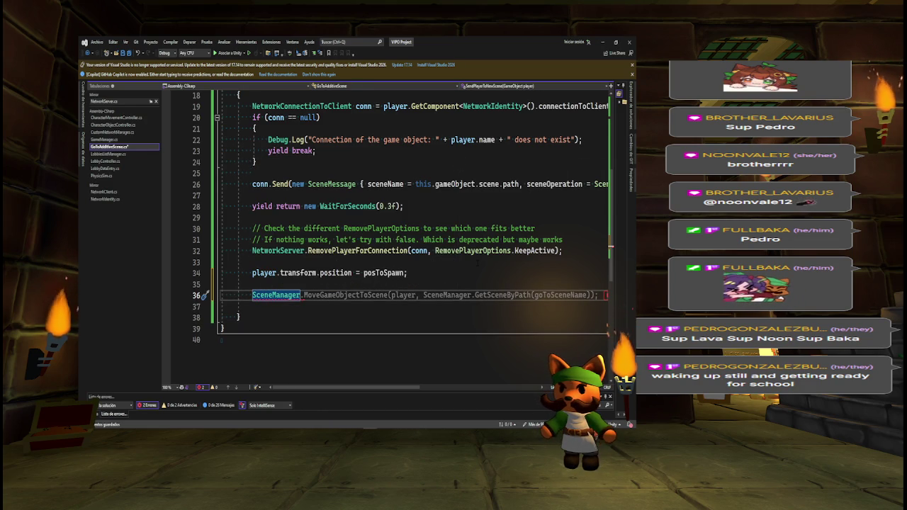
key("Tab")
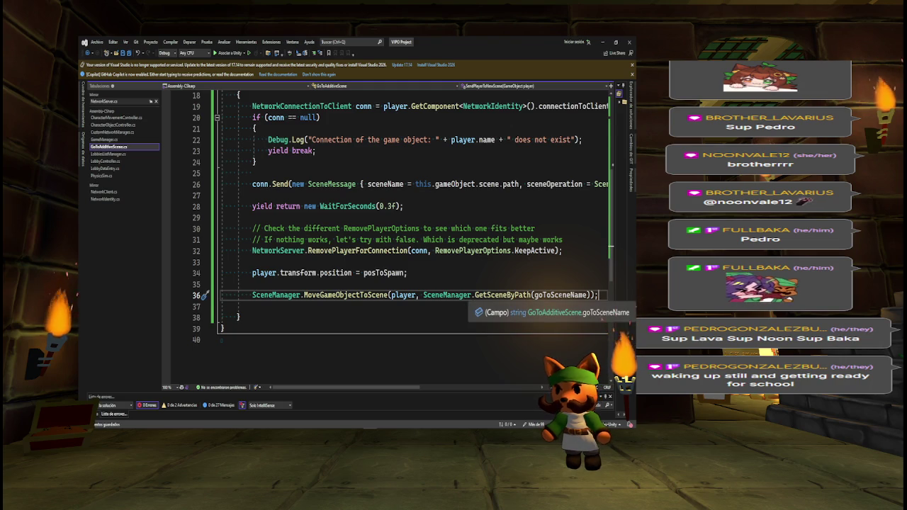
double_click(560, 295)
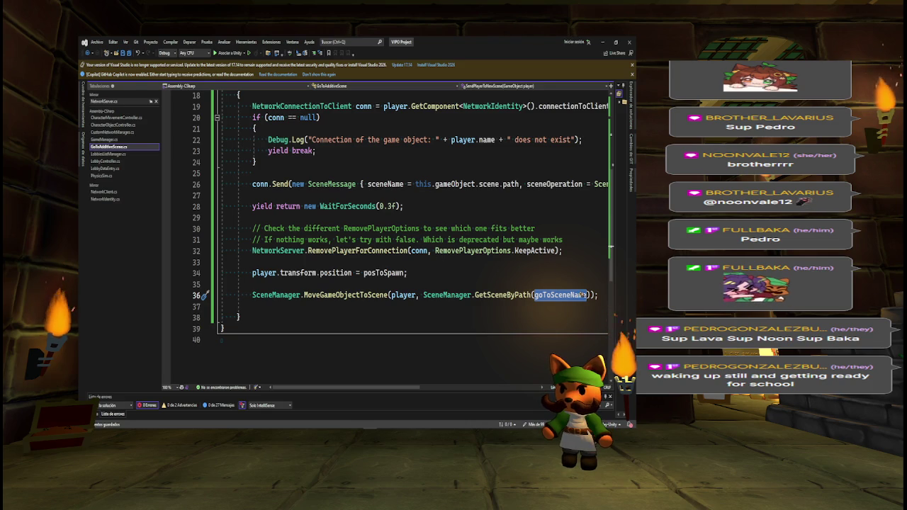
key("End")
key("Down")
key("Return")
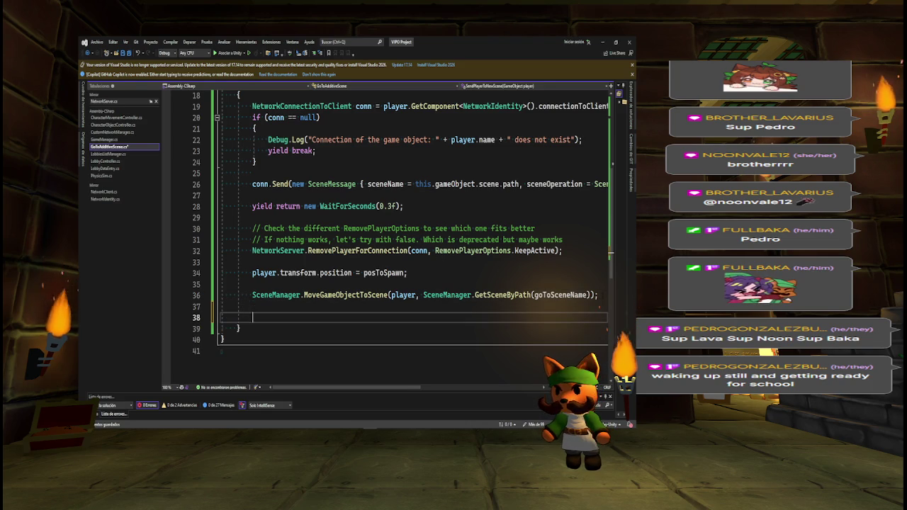
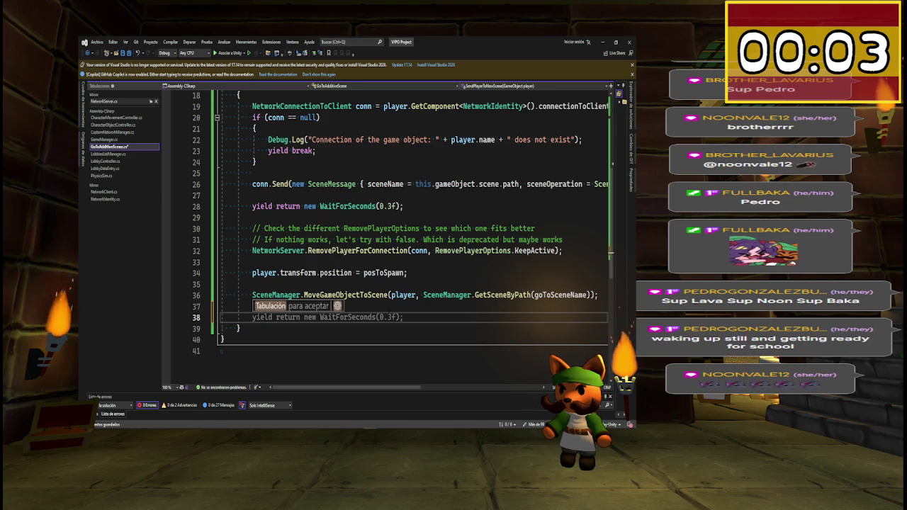
Start a conn.Send(); call on line 38, correcting the mistyped method name
type("conn")
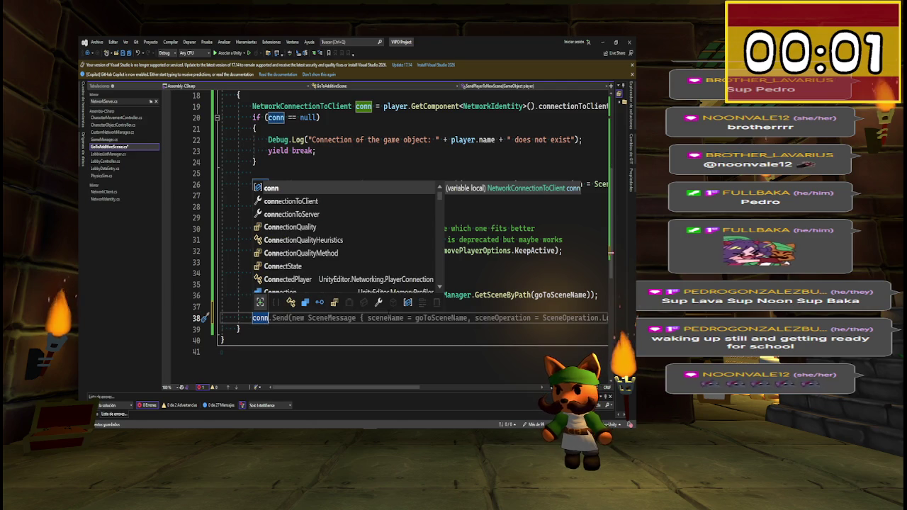
type(".")
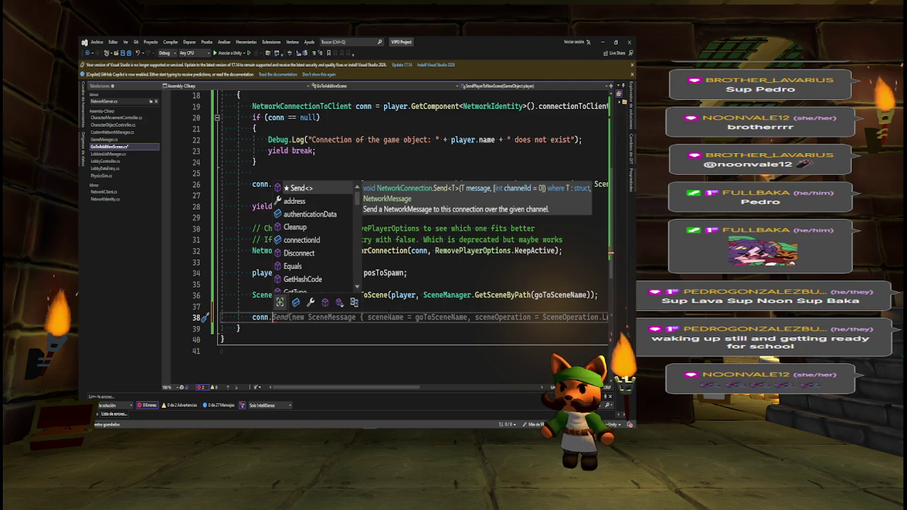
type("s")
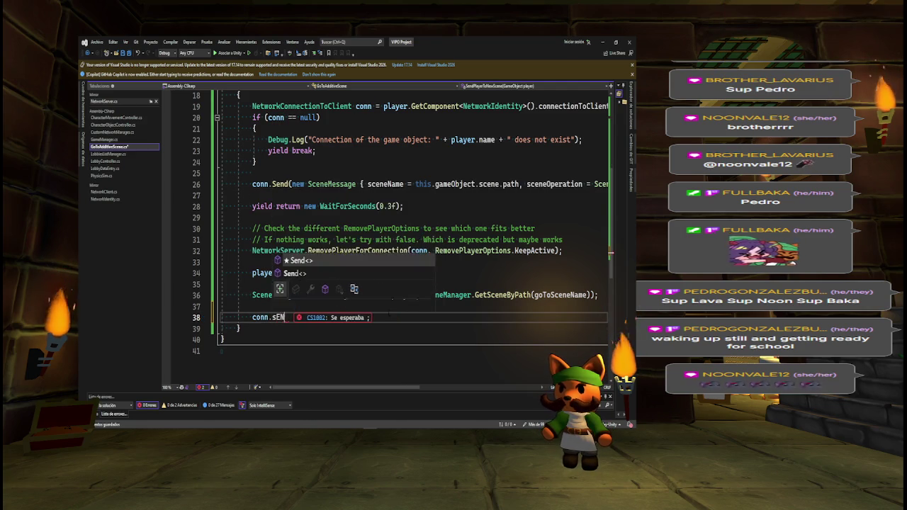
type("Sen")
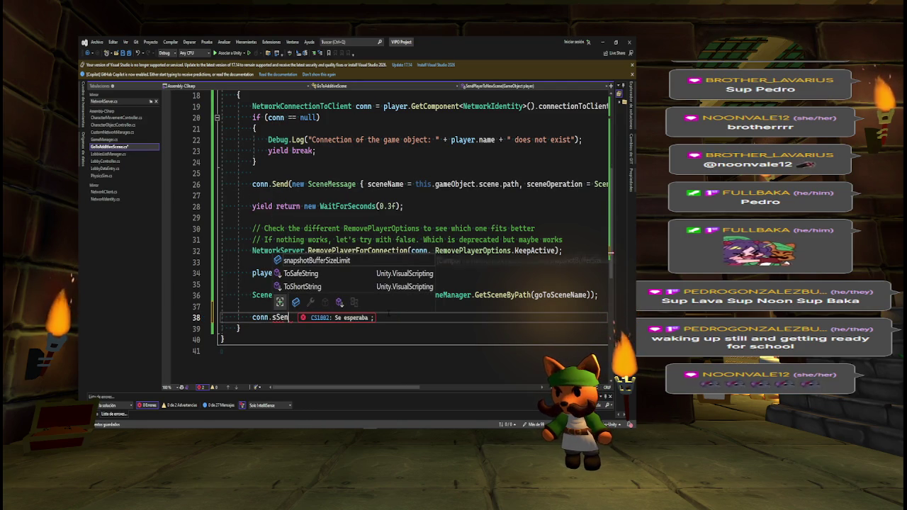
key("Escape")
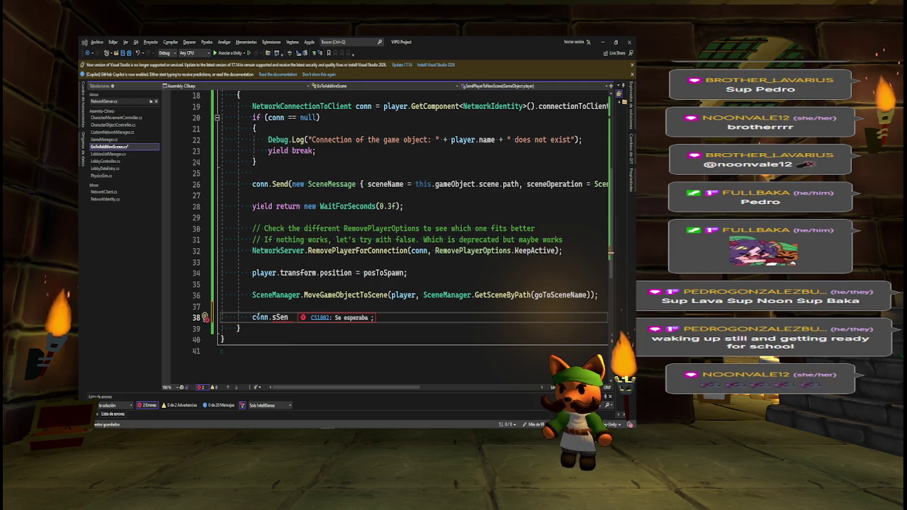
key("BackSpace")
key("BackSpace")
key("BackSpace")
type("Send")
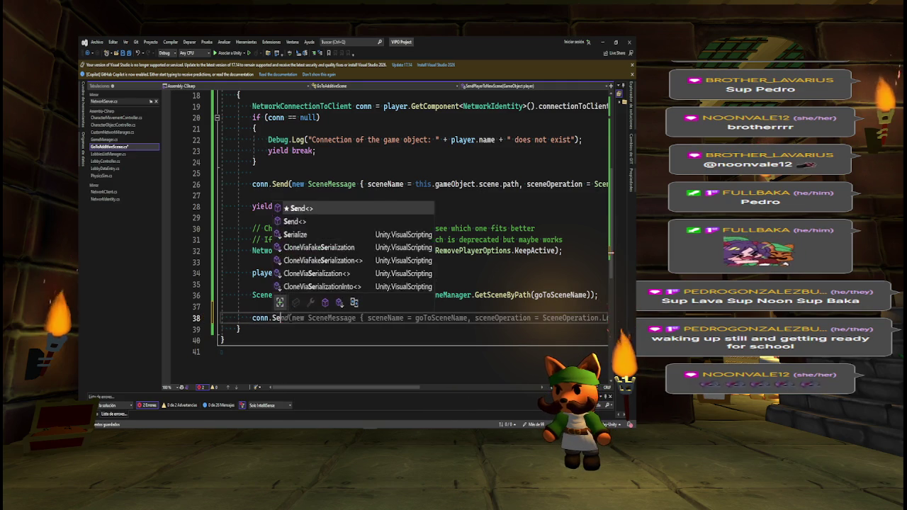
key("Escape")
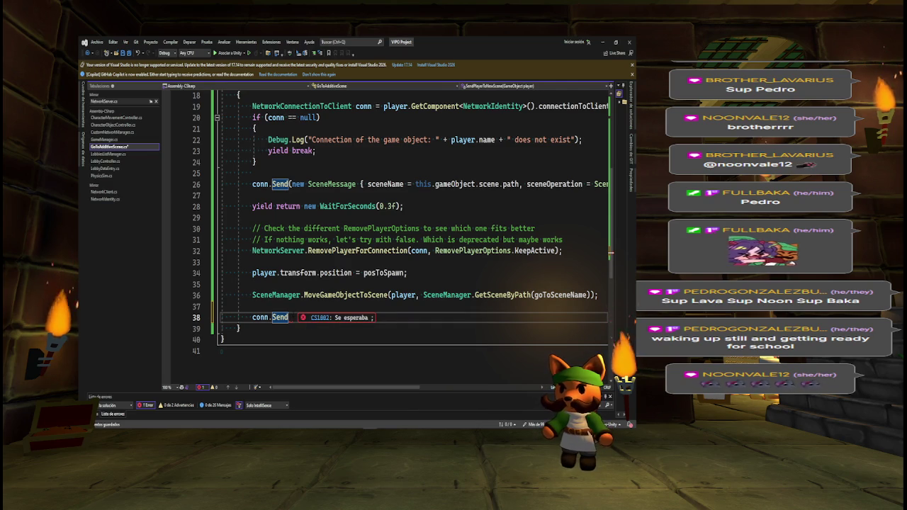
type("();")
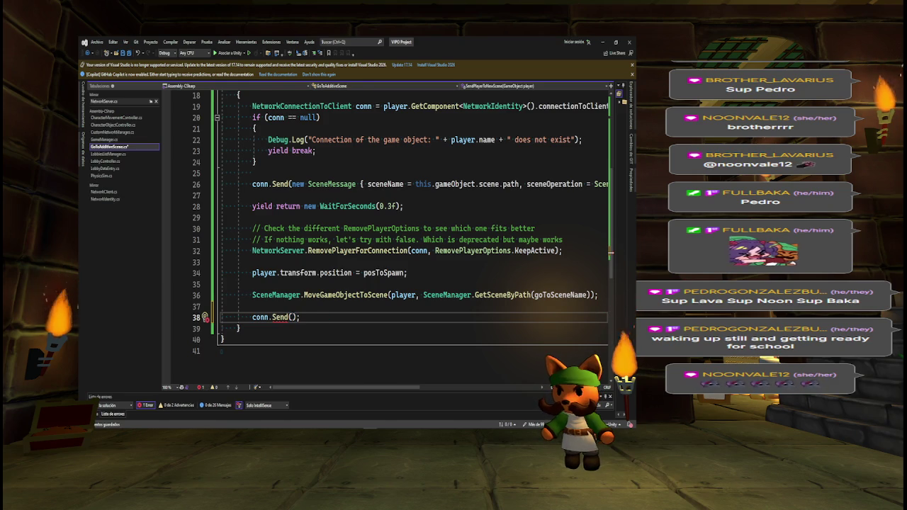
Try sceneName and goToSceneName as arguments inside the Send call
type("scene")
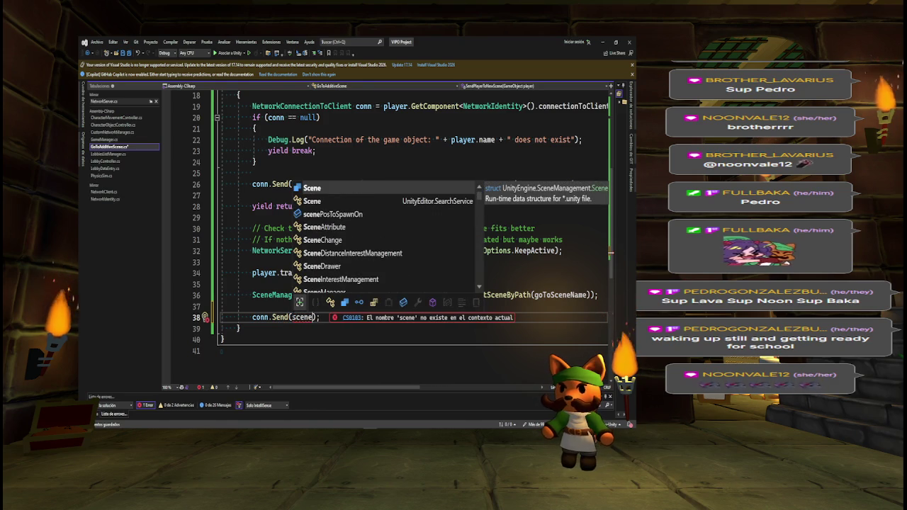
type("Name = ")
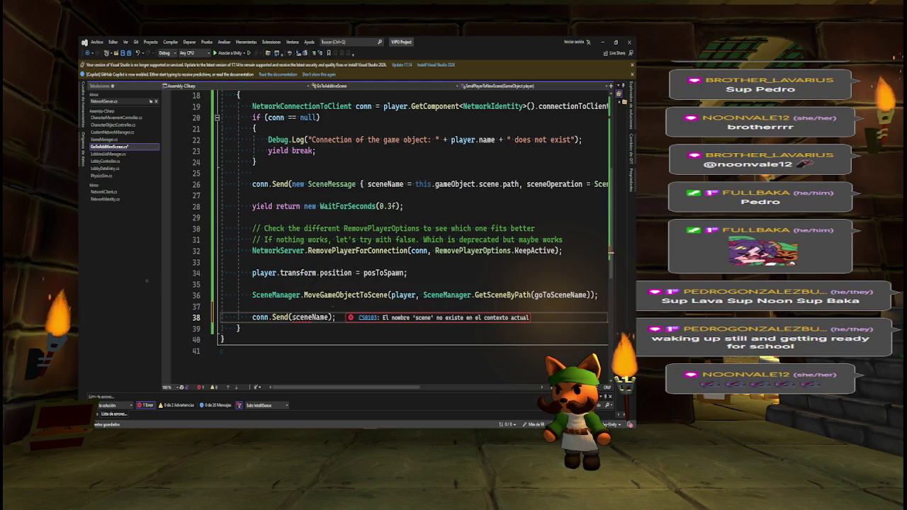
type("transition")
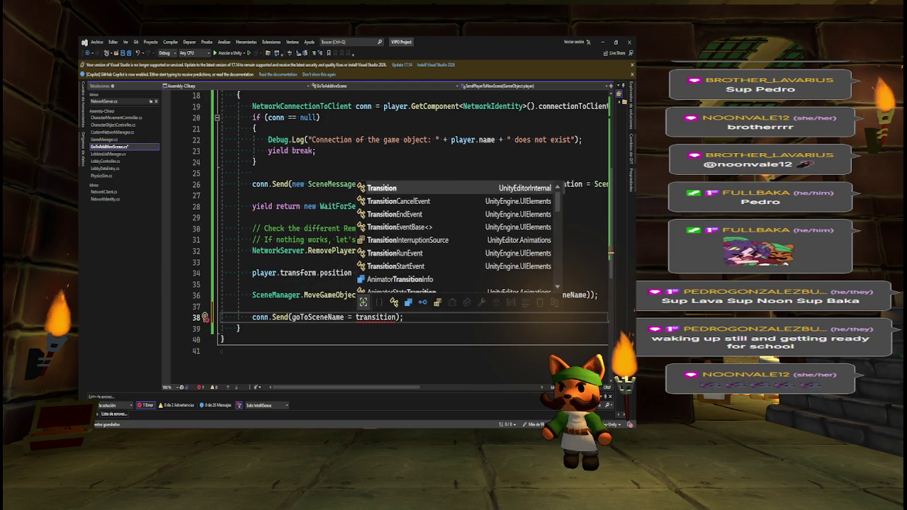
type("ToSce")
key("ctrl+BackSpace")
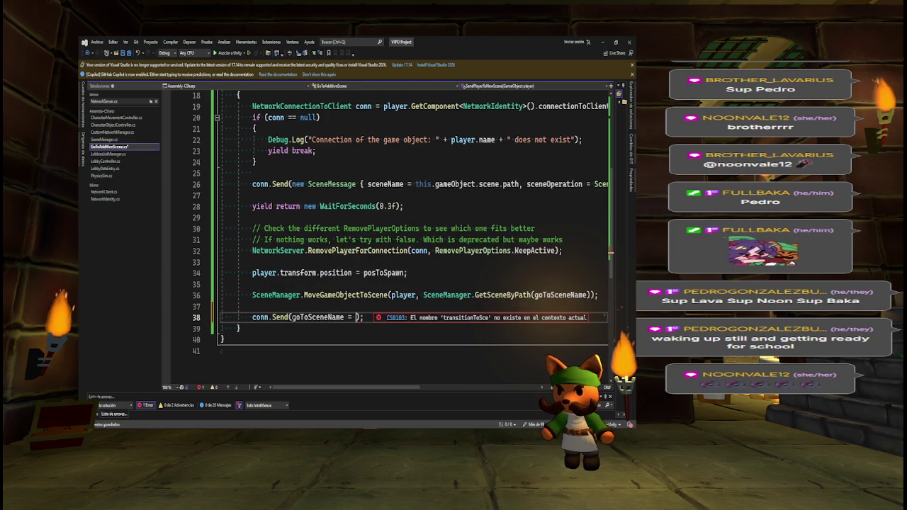
type("got")
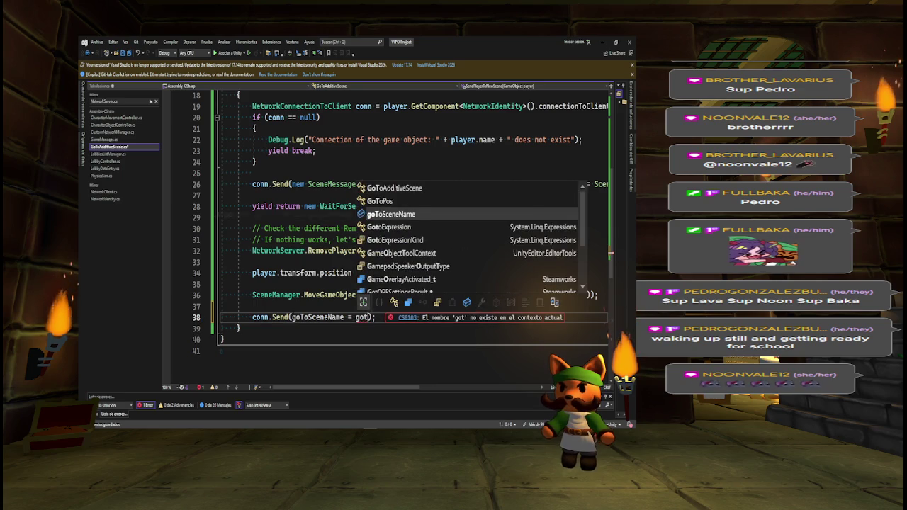
key("Tab")
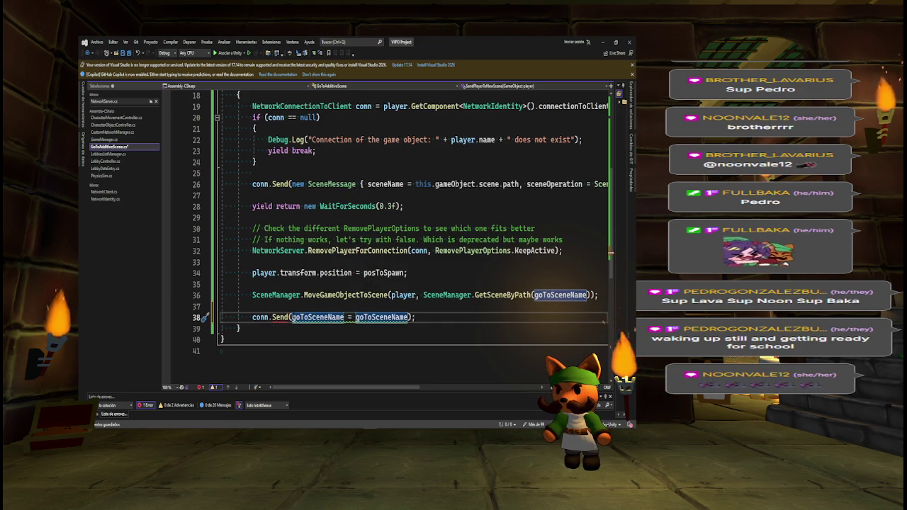
type(", scene")
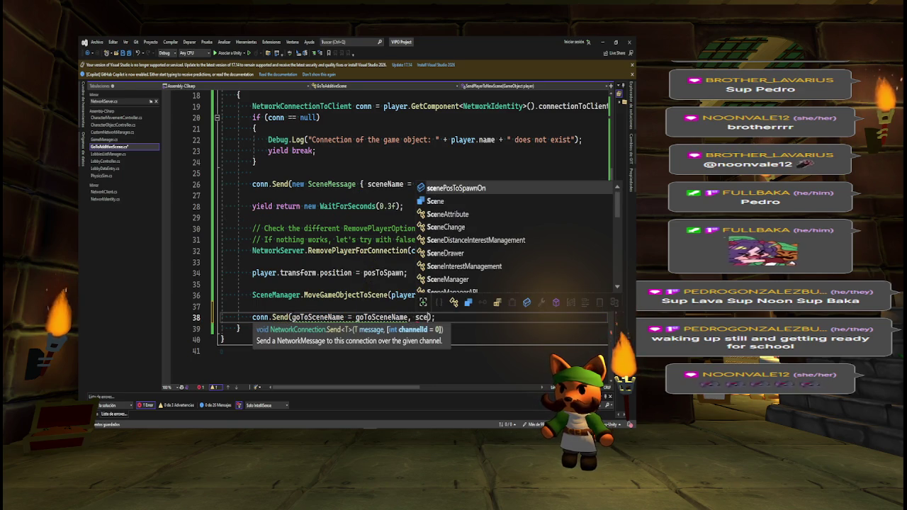
double_click(294, 316)
type("scene")
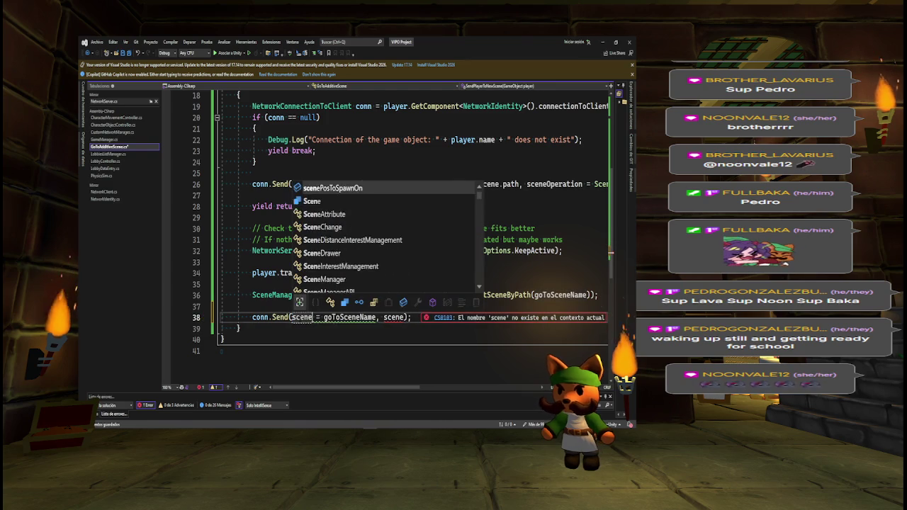
type("Name")
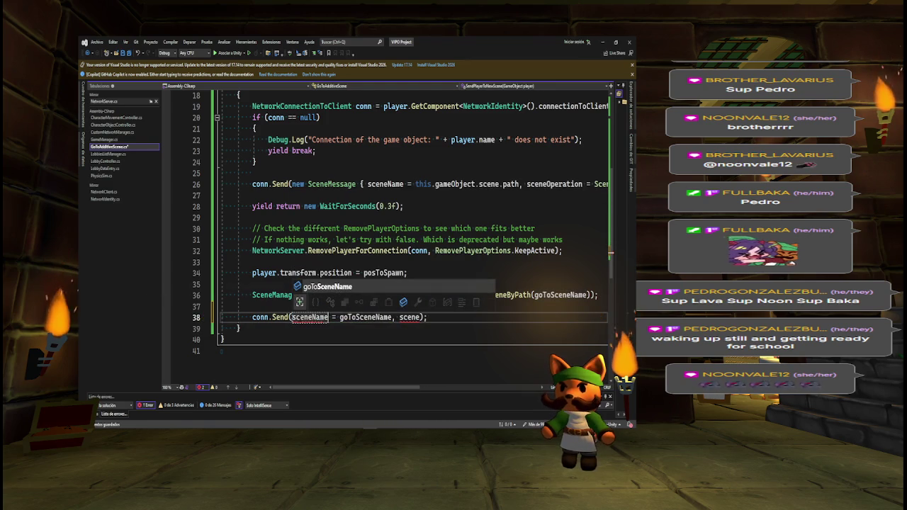
Replace the Send arguments with 'new SceneMessage {'
key("ctrl+Left")
key("ctrl+shift+Right")
key("ctrl+shift+Right")
key("ctrl+shift+Right")
key("ctrl+c")
key("BackSpace")
type("new ")
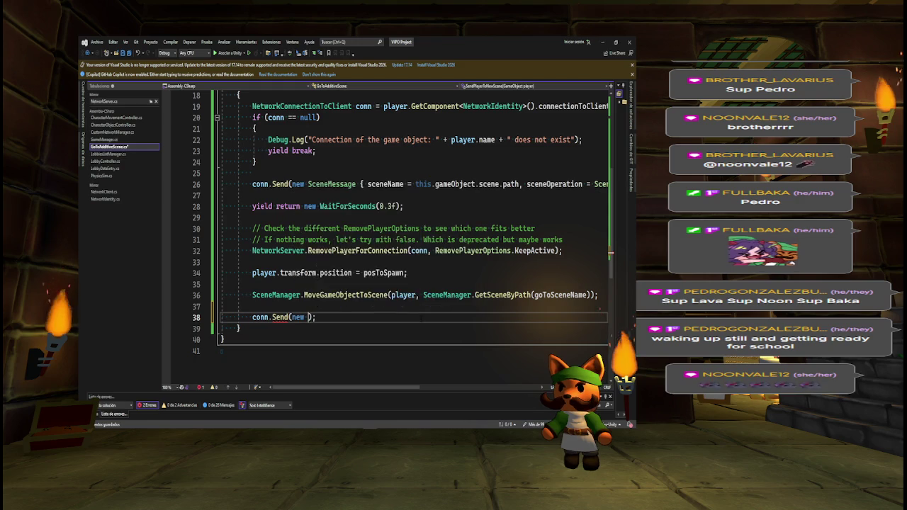
type("SceneMessage")
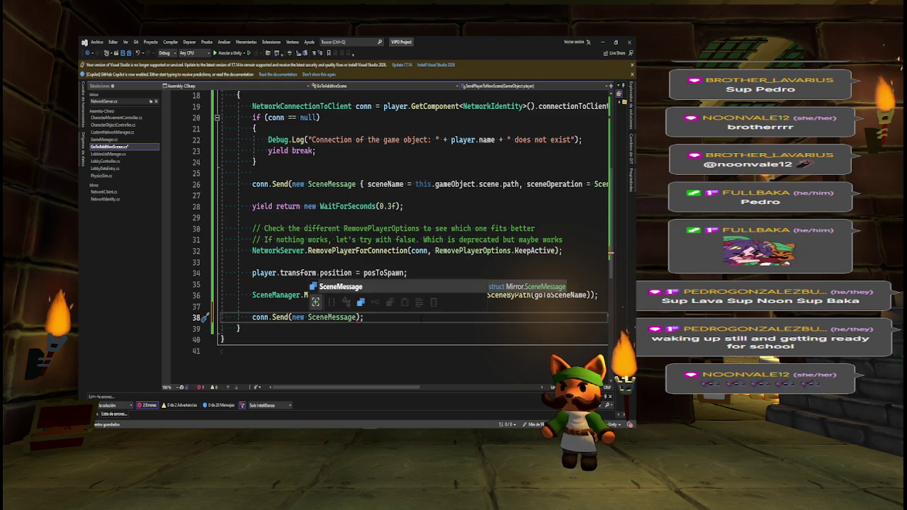
type(" {")
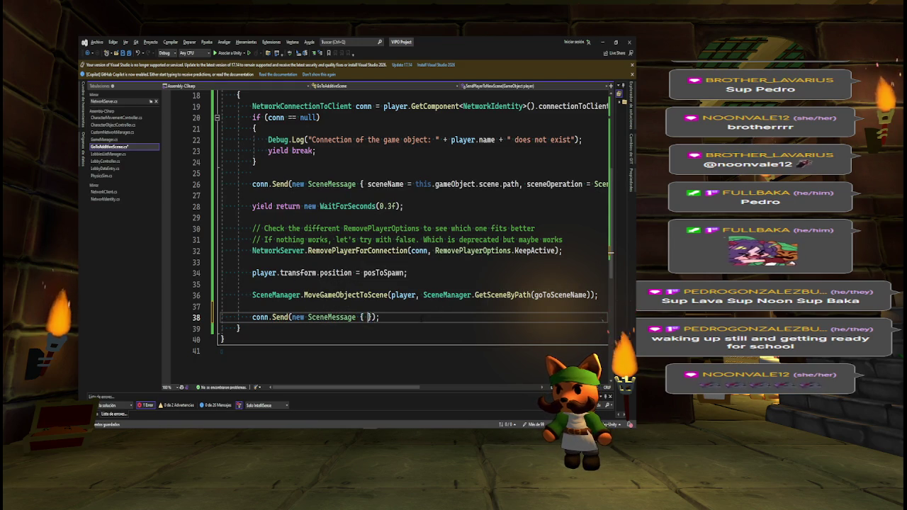
Fill the SceneMessage with sceneName = goToSceneName, SceneOperation.LoadAdditive and customHandling = true
key("ctrl+v")
key("BackSpace")
type("Operation = ")
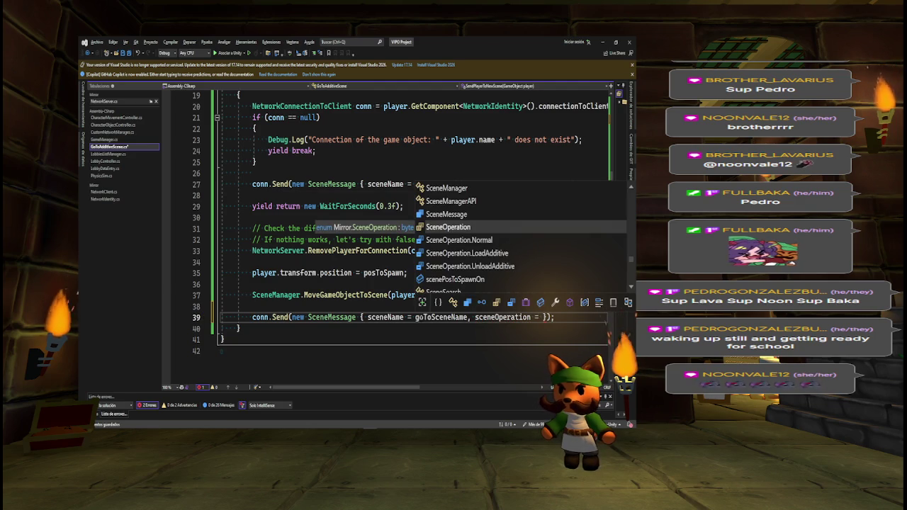
type("SceneOpe")
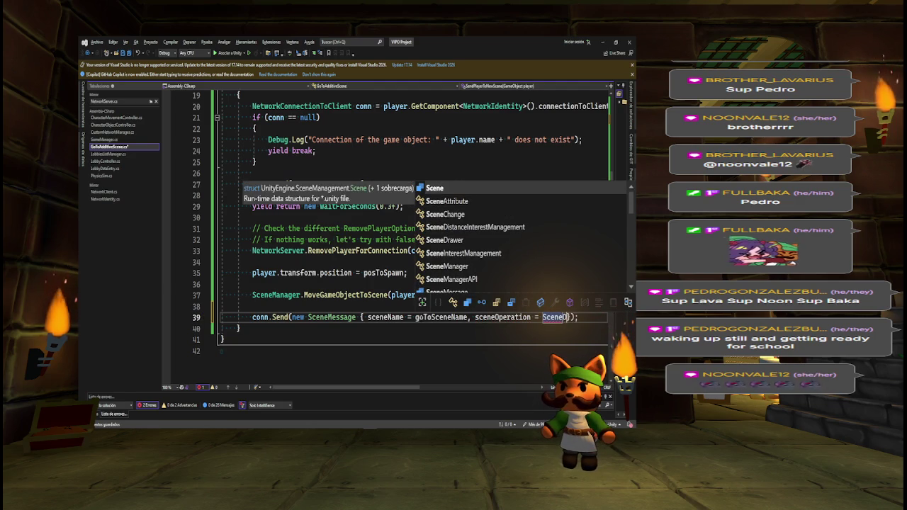
type("ration")
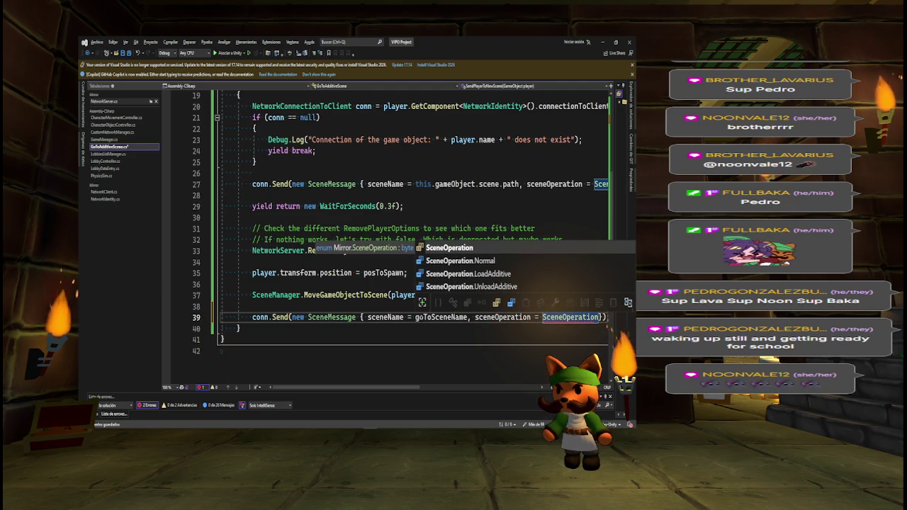
type(".Loa")
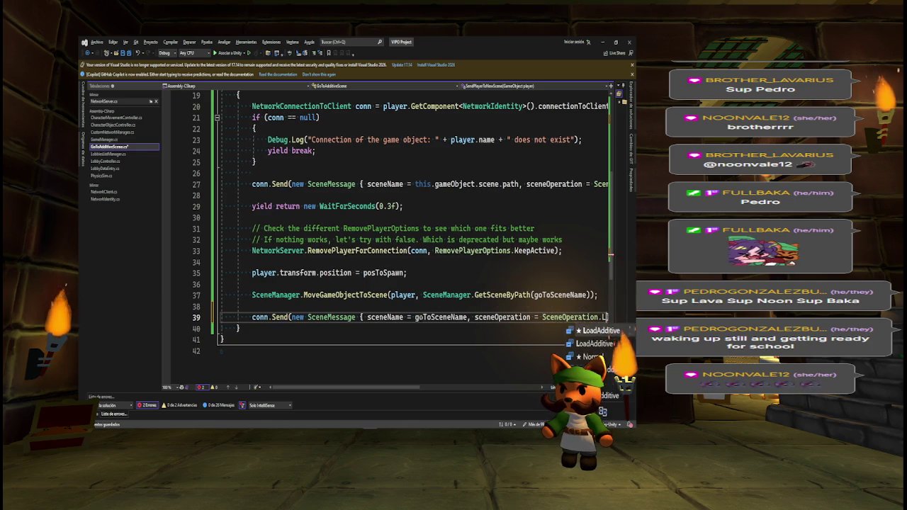
key("Tab")
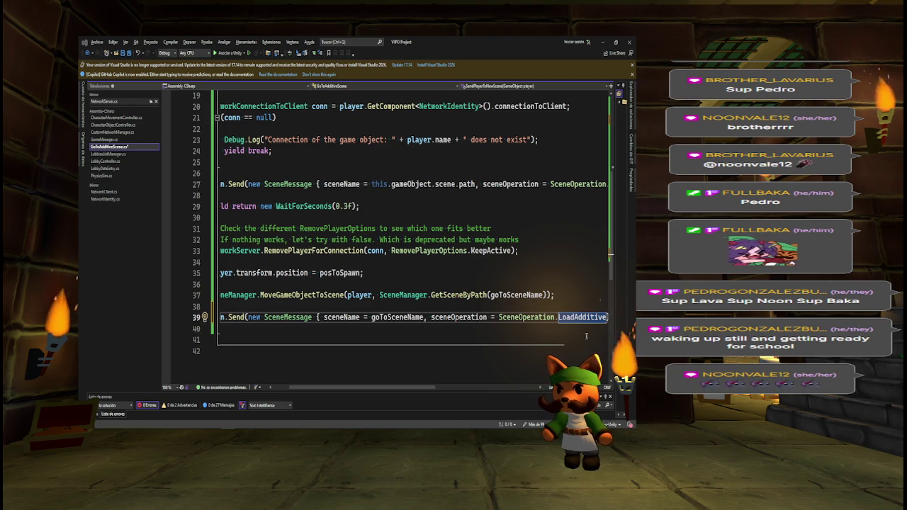
type("});")
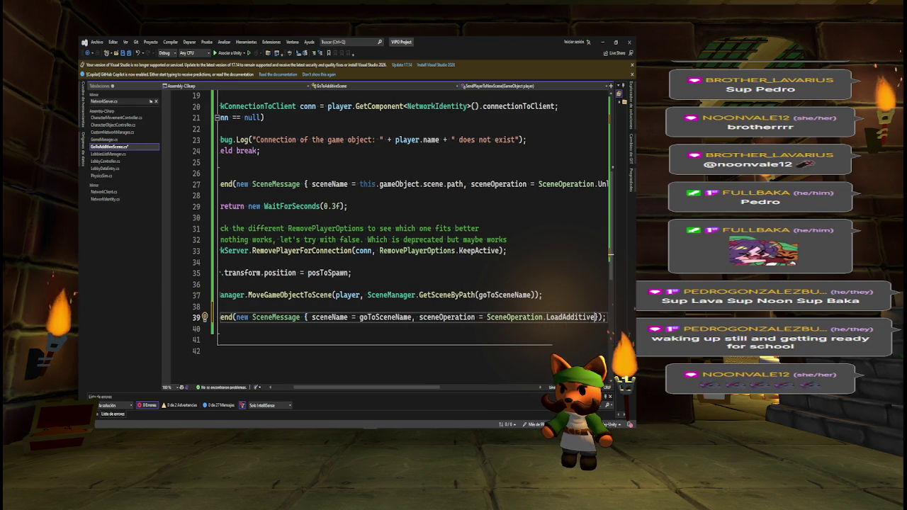
type(",")
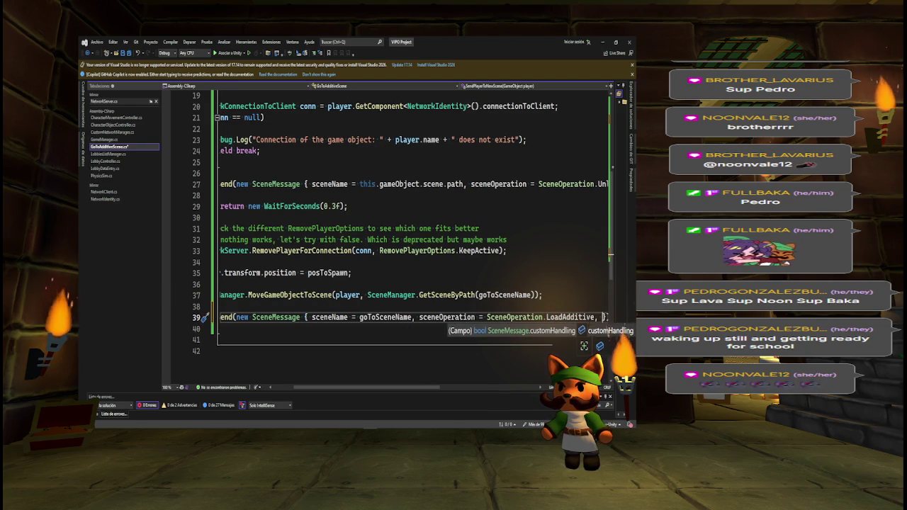
key("Tab")
type("= ")
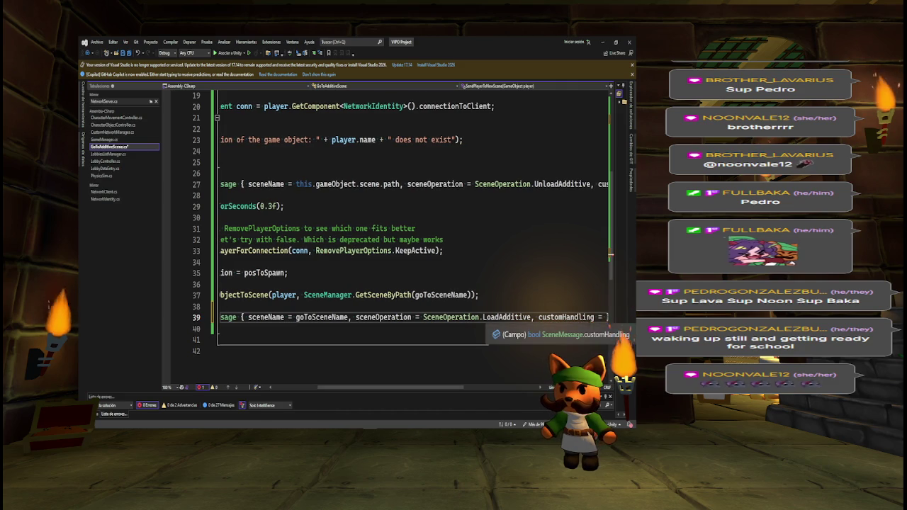
type("true")
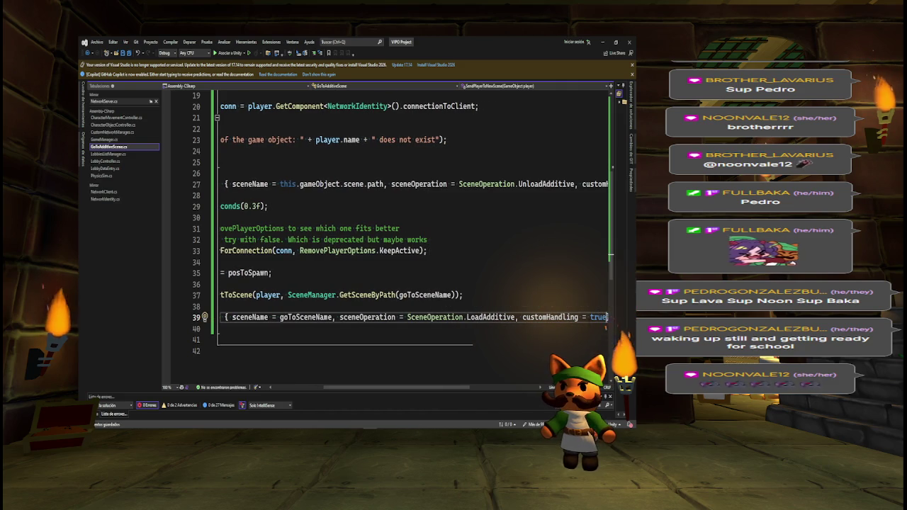
key("End")
key("Return")
key("Return")
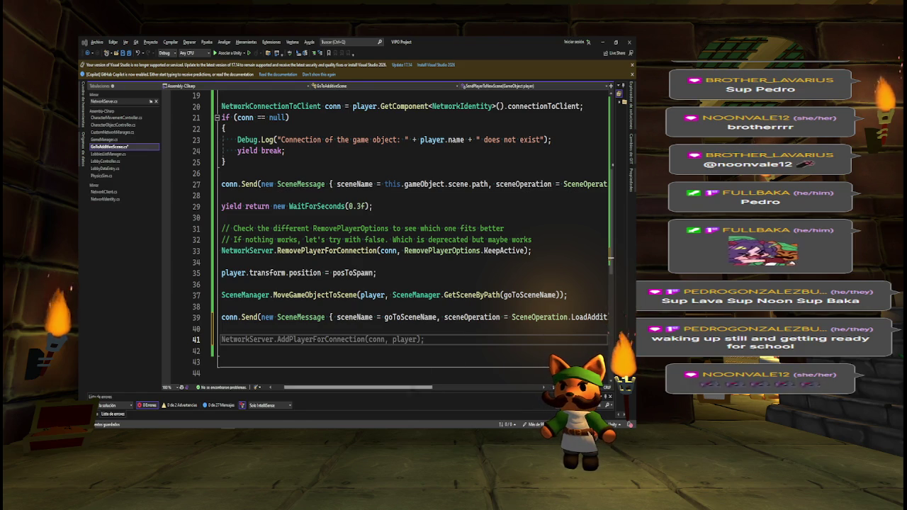
Accept the suggested NetworkServer.AddPlayerForConnection(conn, player); line and add a blank line after it
scroll(414, 233, "left", 1)
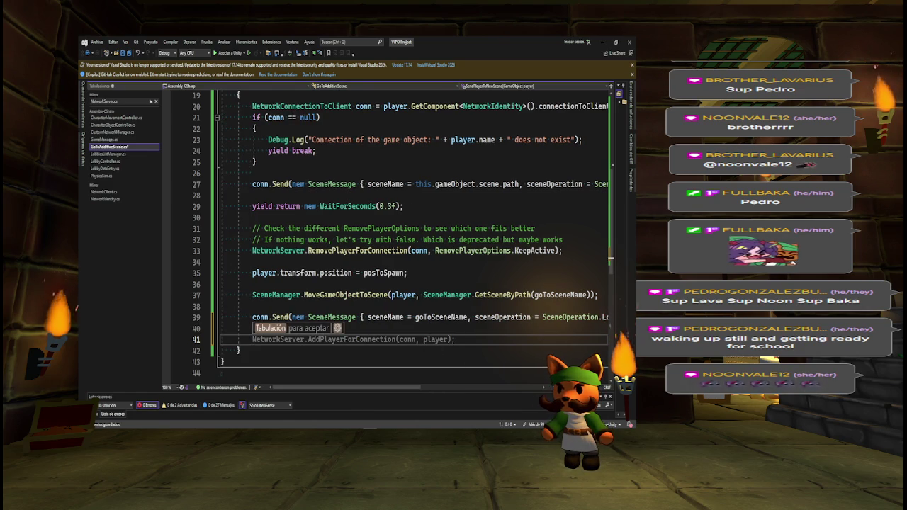
key("Tab")
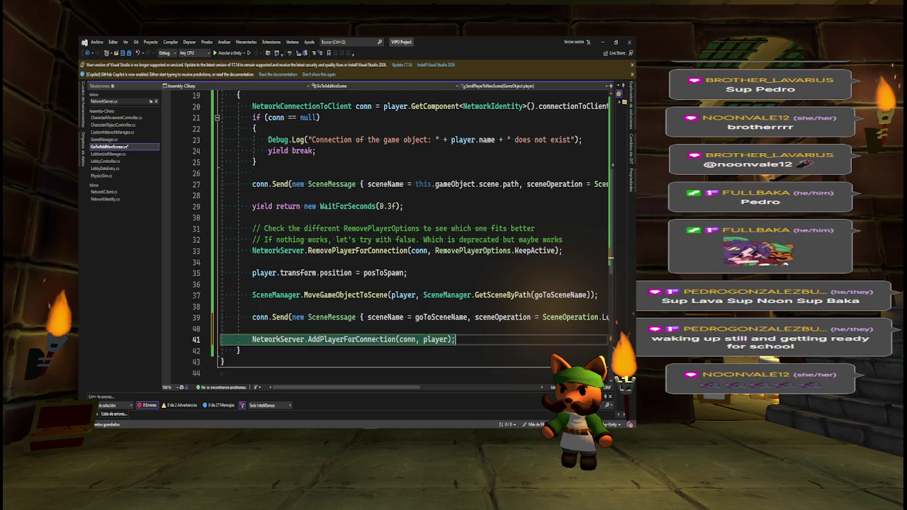
key("Return")
key("Return")
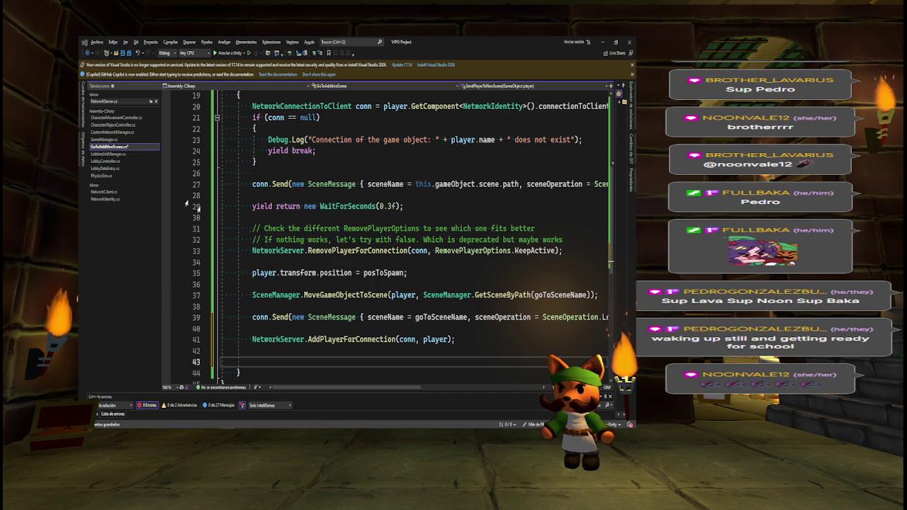
Switch to CharacterMovementController.cs and scroll to its Update method
left_click(275, 239)
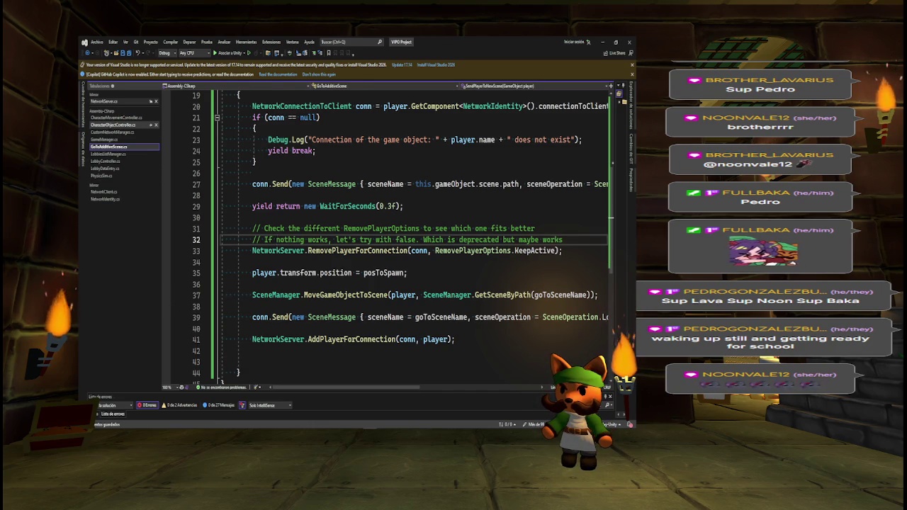
left_click(113, 125)
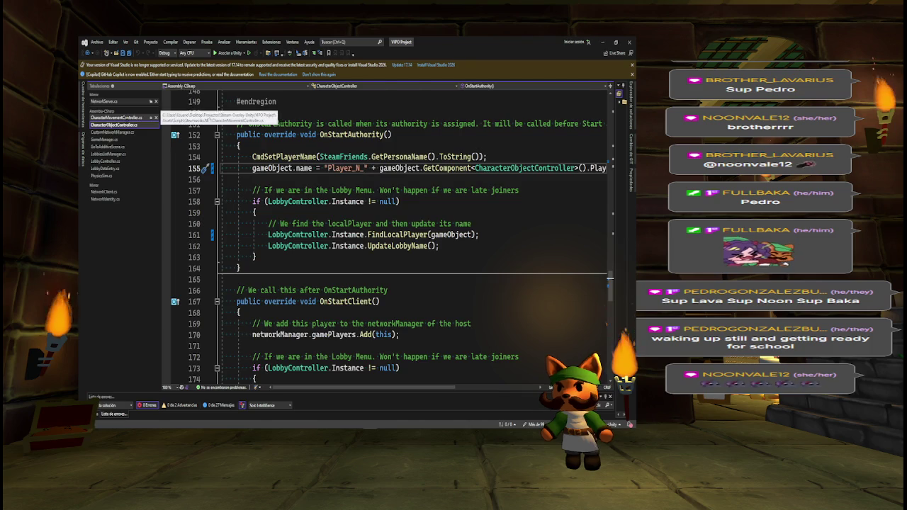
left_click(117, 117)
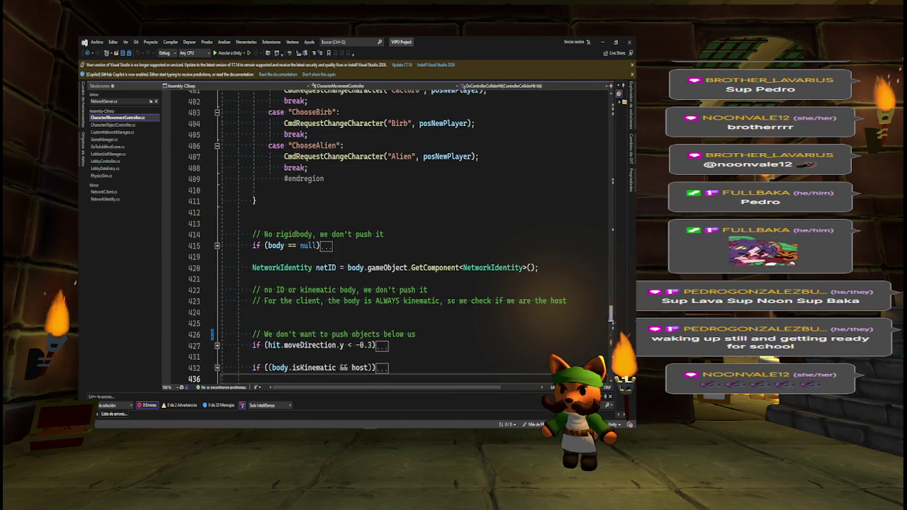
scroll(411, 233, "up", 20)
scroll(411, 234, "up", 15)
scroll(411, 233, "down", 20)
scroll(399, 238, "down", 2)
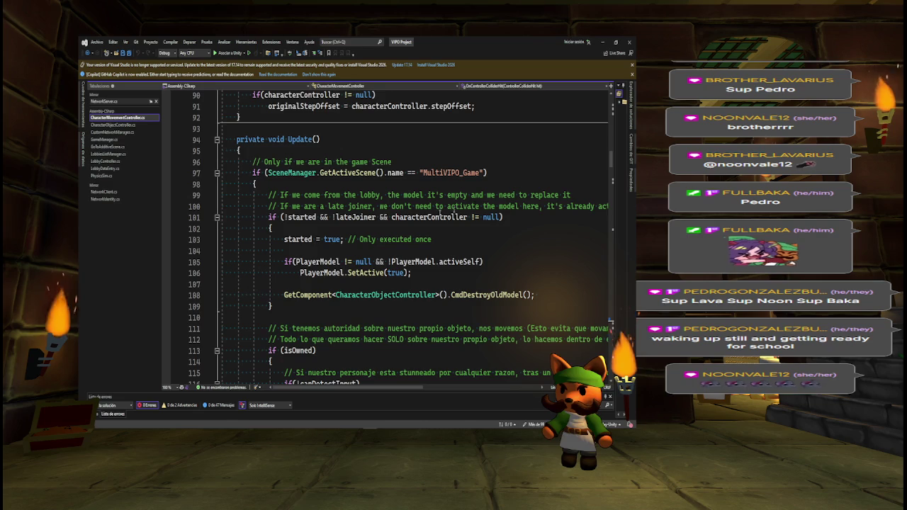
Select "MultiVIPO_Game" and fold, then unfold, the scene-check block in Update
double_click(452, 173)
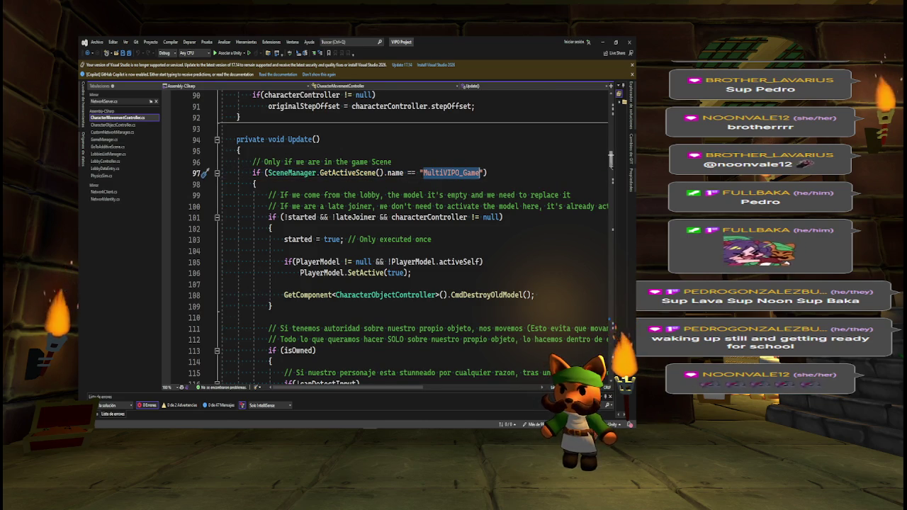
scroll(451, 178, "down", 3)
scroll(397, 238, "down", 4)
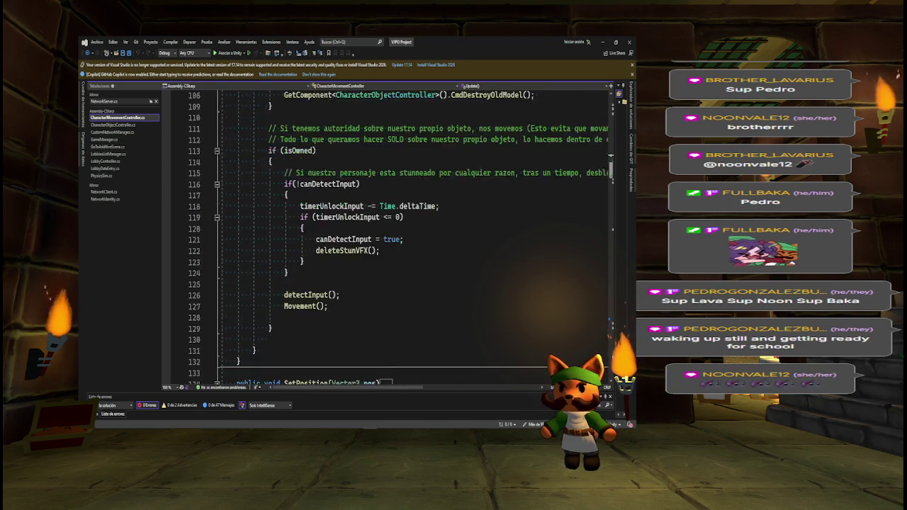
scroll(397, 238, "up", 4)
scroll(211, 235, "up", 4)
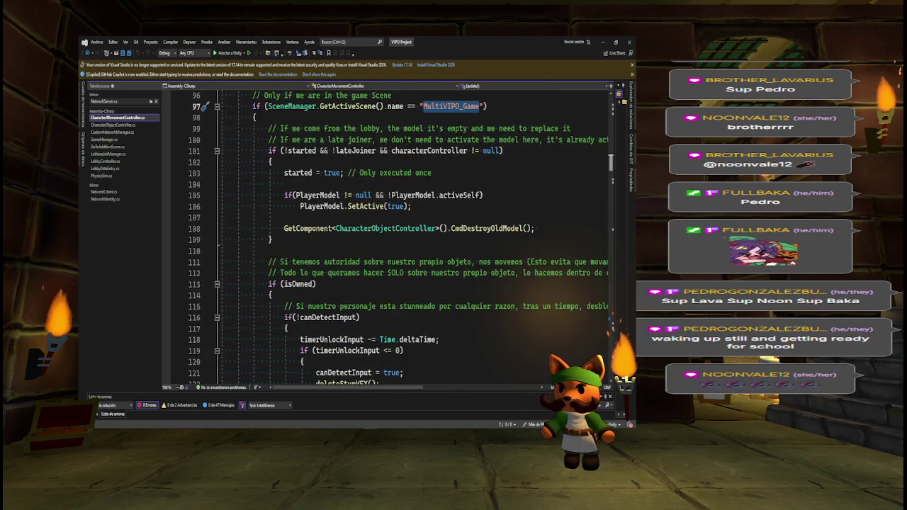
left_click(217, 229)
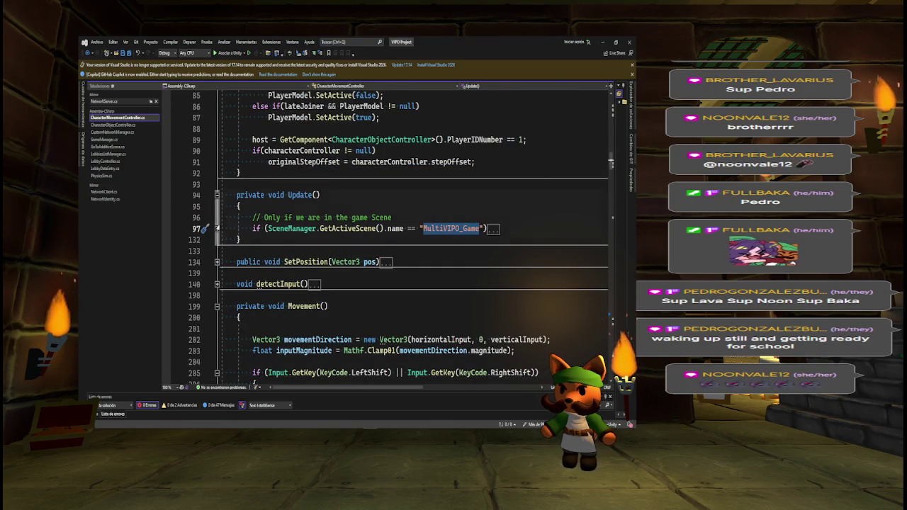
double_click(492, 228)
Change the scene name in the Update check from "MultiVIPO_Game" to "MultiVIPO_Lobby"
left_click(486, 228)
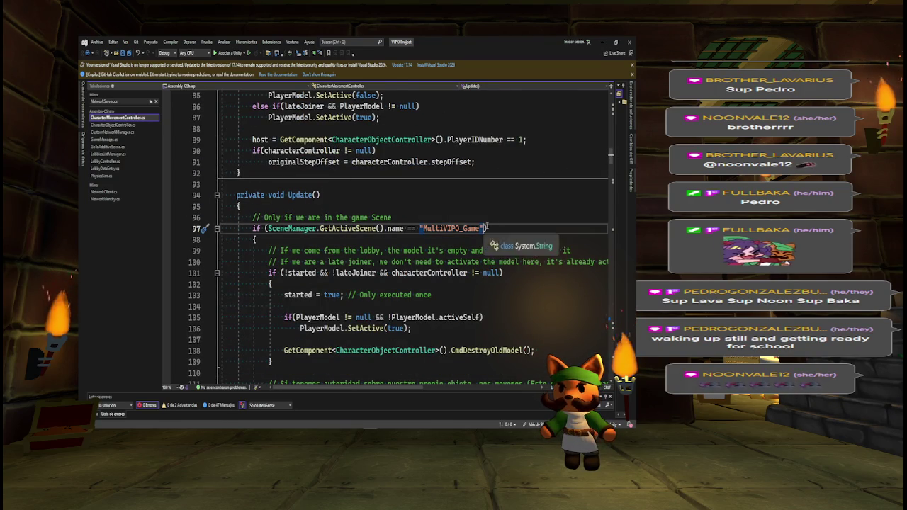
type("&&")
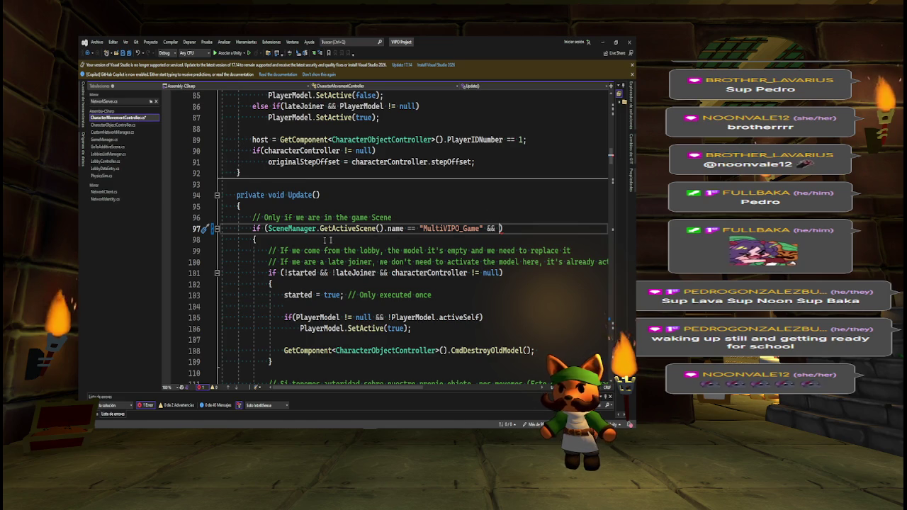
mouse_move(498, 231)
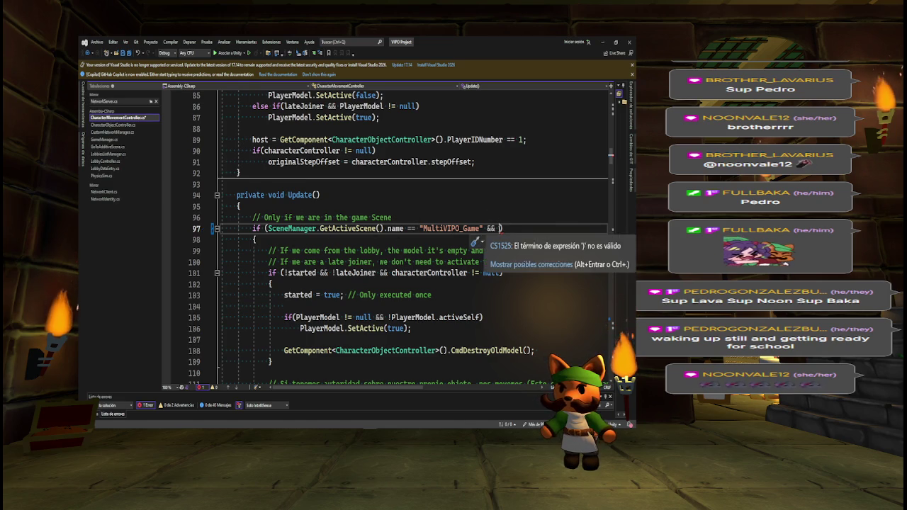
key("Left")
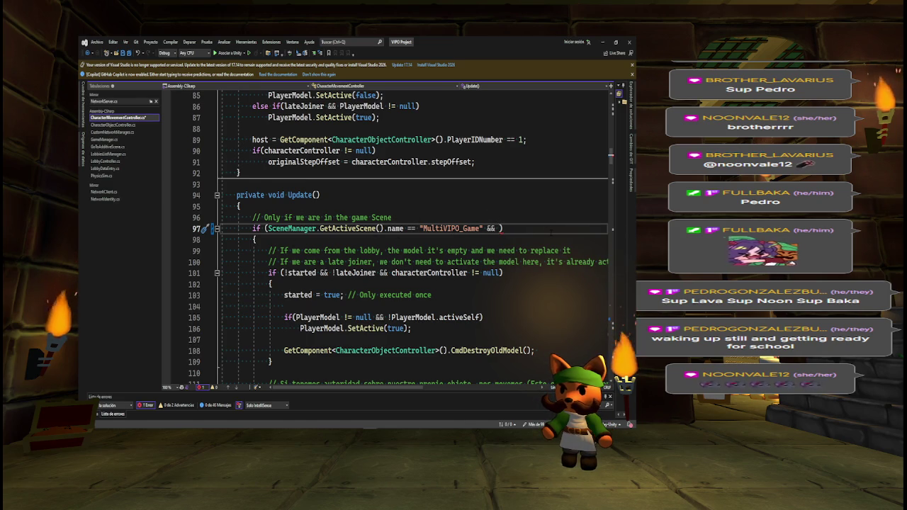
key("BackSpace")
key("BackSpace")
key("BackSpace")
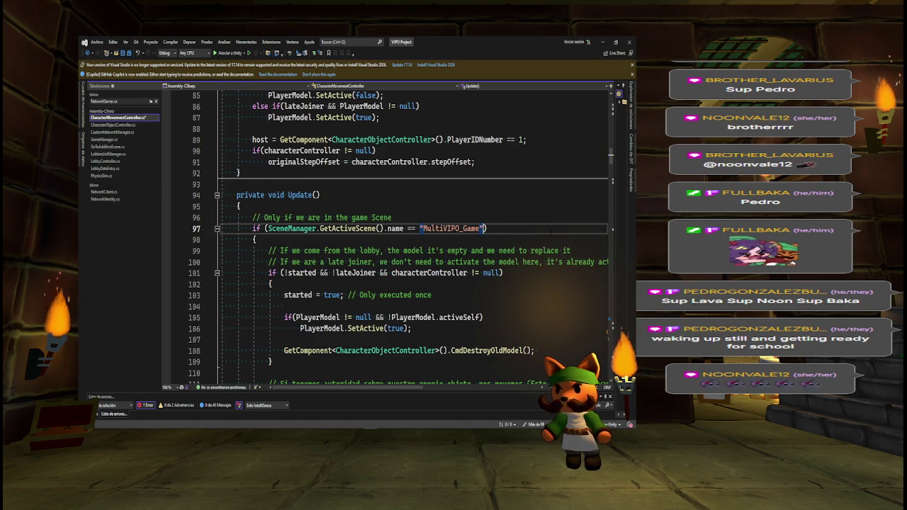
key("BackSpace")
key("BackSpace")
key("BackSpace")
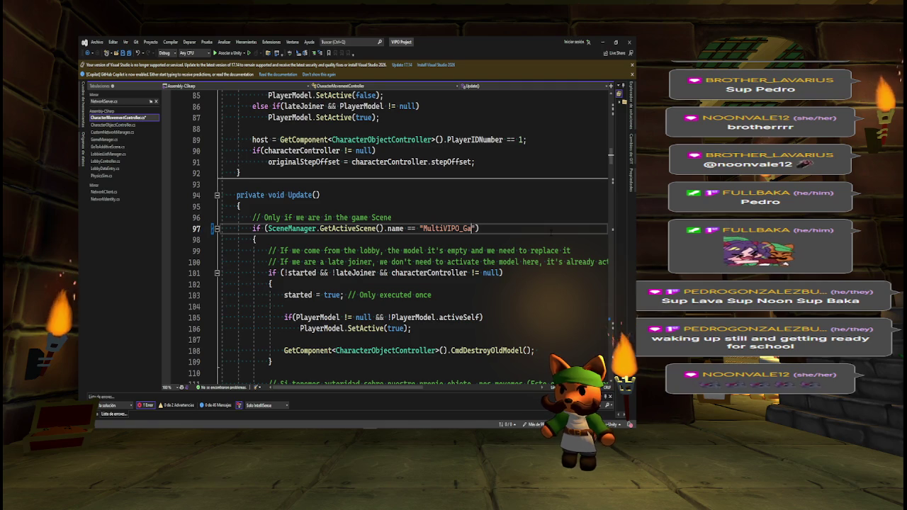
type("Lobby")
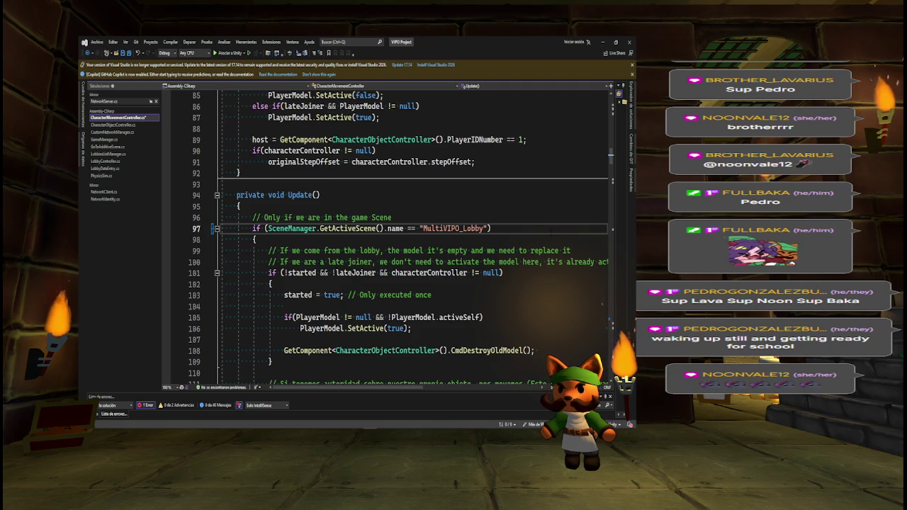
Turn the comparison into != and save CharacterMovementController.cs
left_click(410, 228)
key("BackSpace")
type("!")
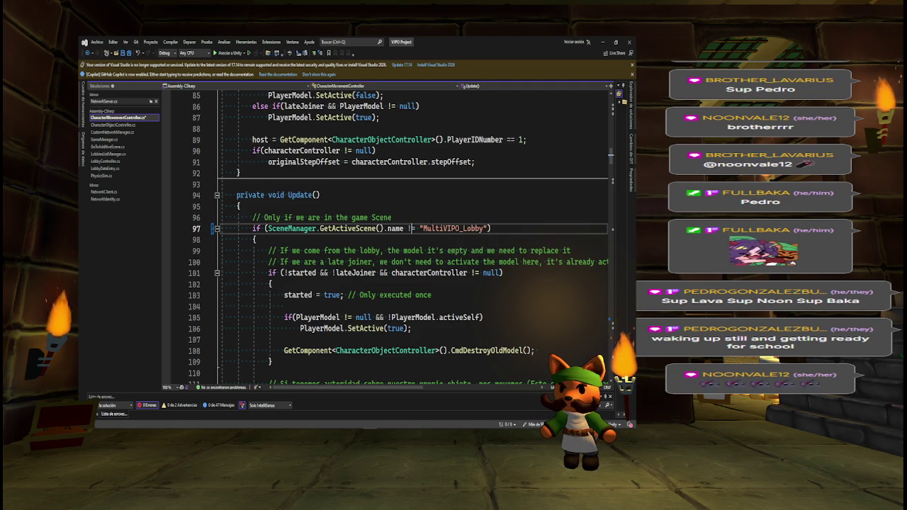
key("ctrl+s")
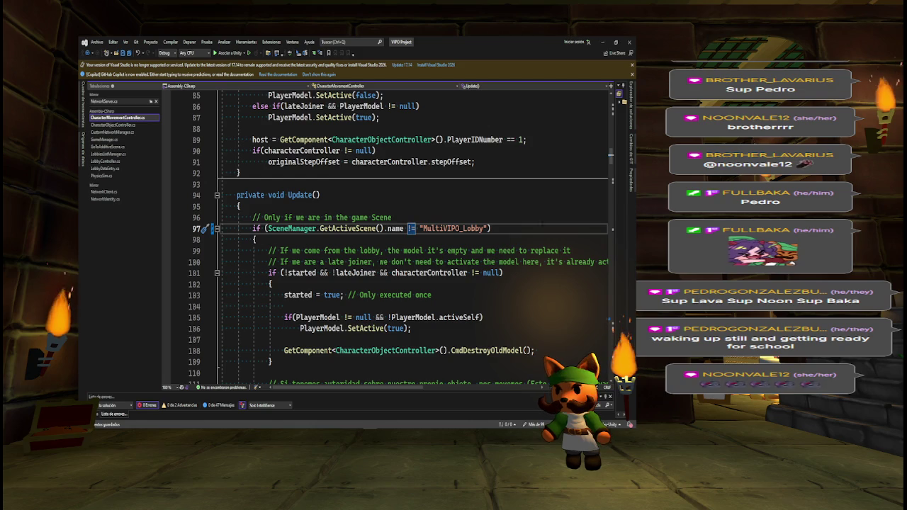
scroll(603, 166, "up", 1)
scroll(604, 166, "down", 4)
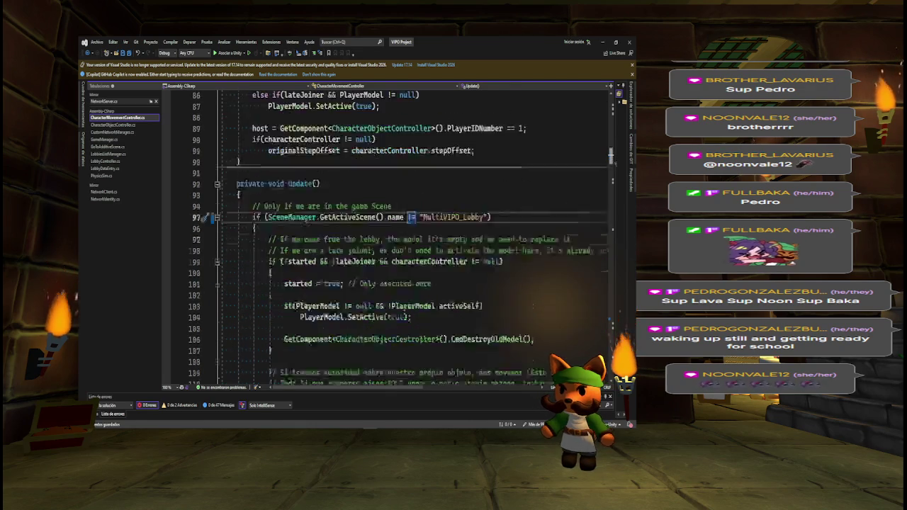
scroll(604, 166, "up", 1)
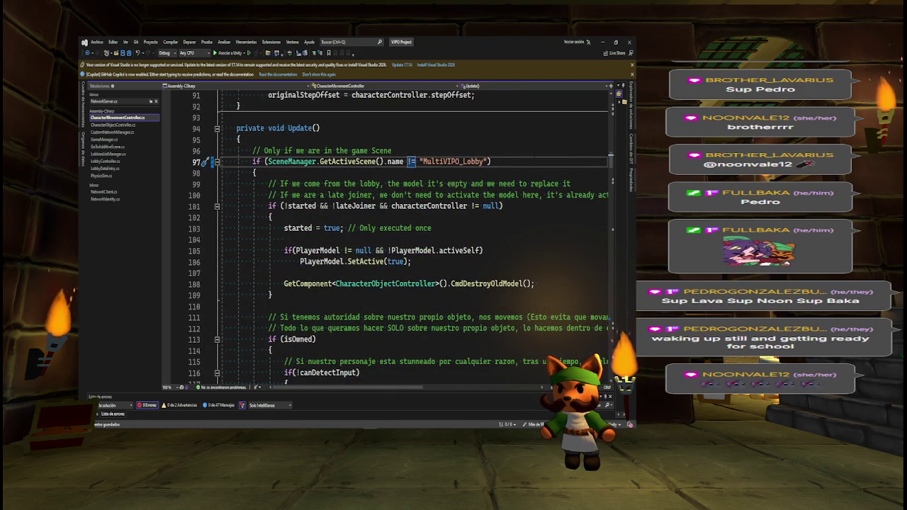
left_click_drag(419, 161, 489, 161)
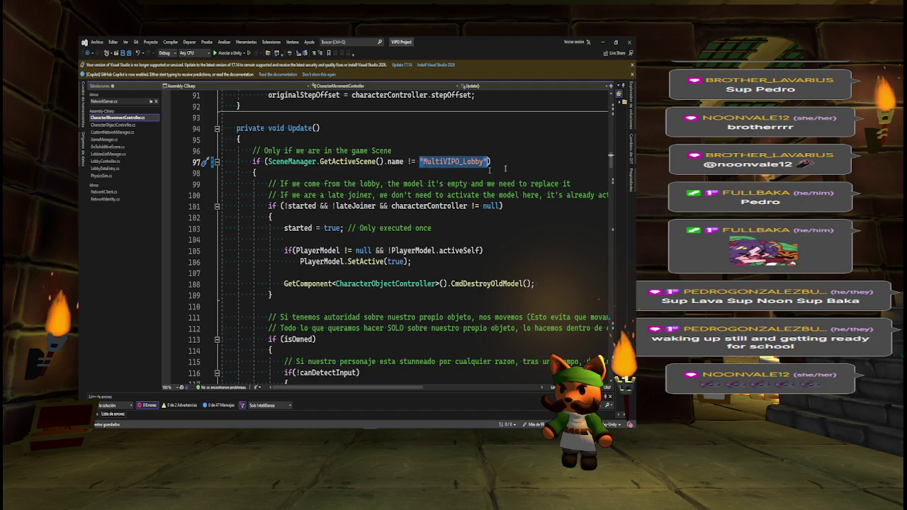
scroll(606, 167, "down", 10)
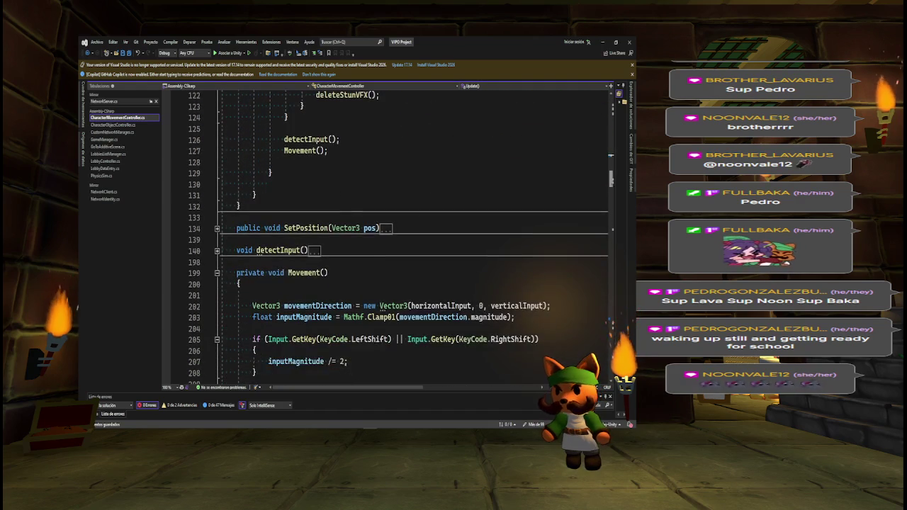
Fold the Movement method and bring GoToAdditiveScene.cs back up
scroll(606, 168, "up", 2)
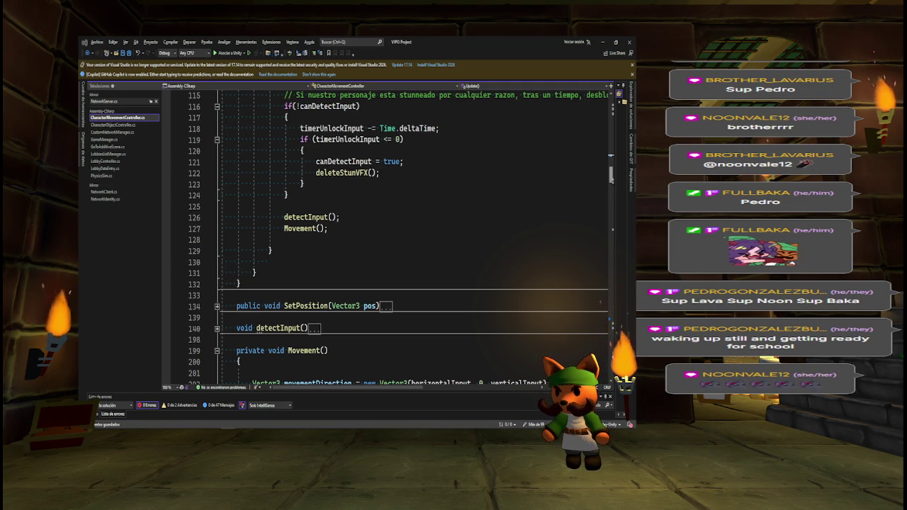
left_click(217, 351)
scroll(549, 216, "down", 4)
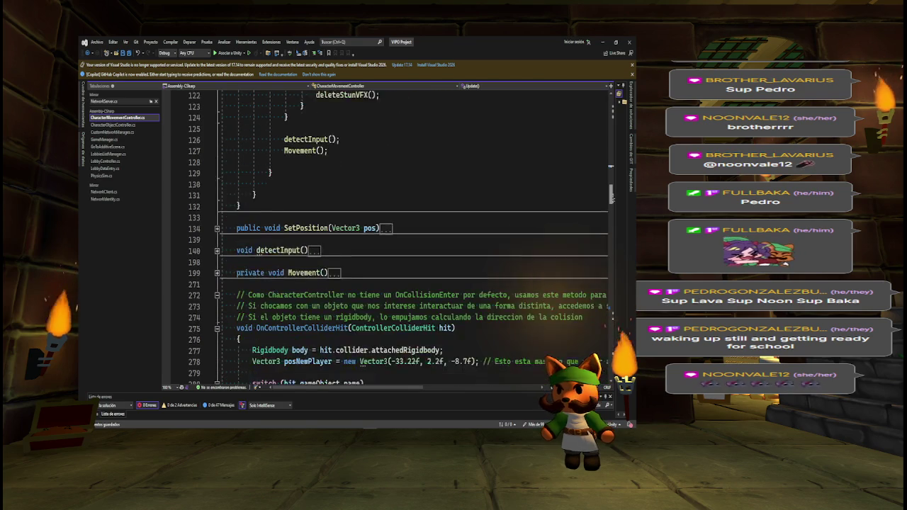
double_click(108, 146)
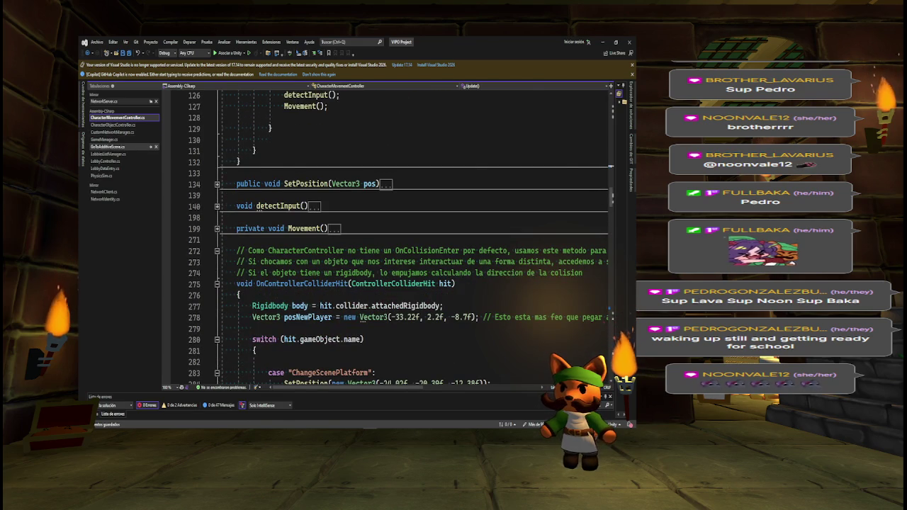
scroll(611, 248, "down", 2)
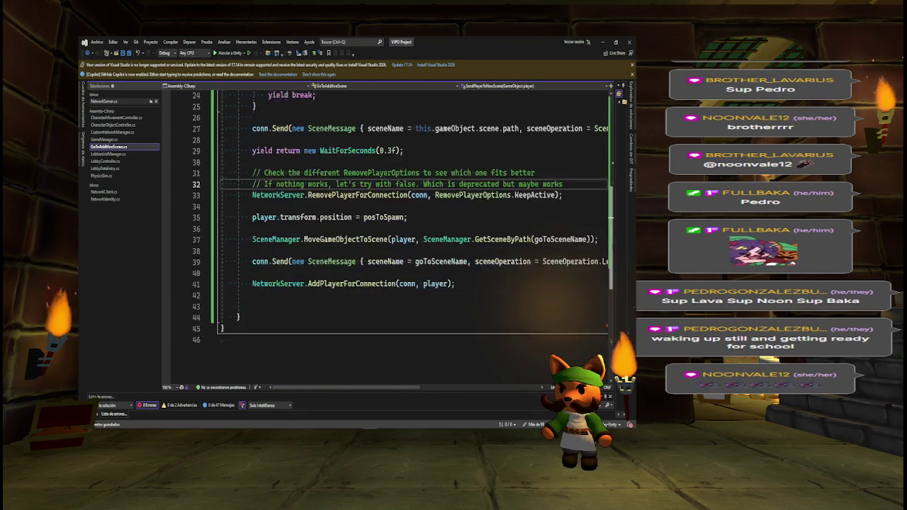
Add an empty public void CollisionWith() method below the posToSpawn field
scroll(612, 250, "up", 7)
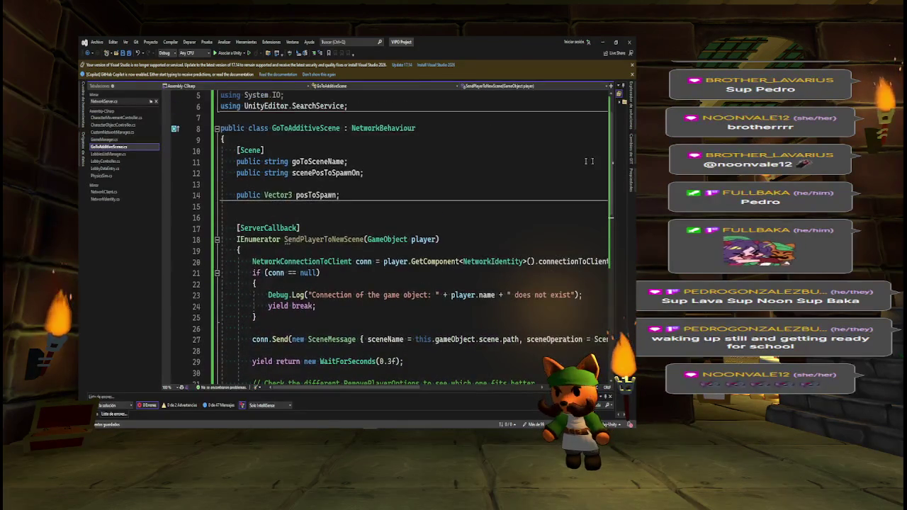
key("Return")
key("Return")
key("Up")
type("public")
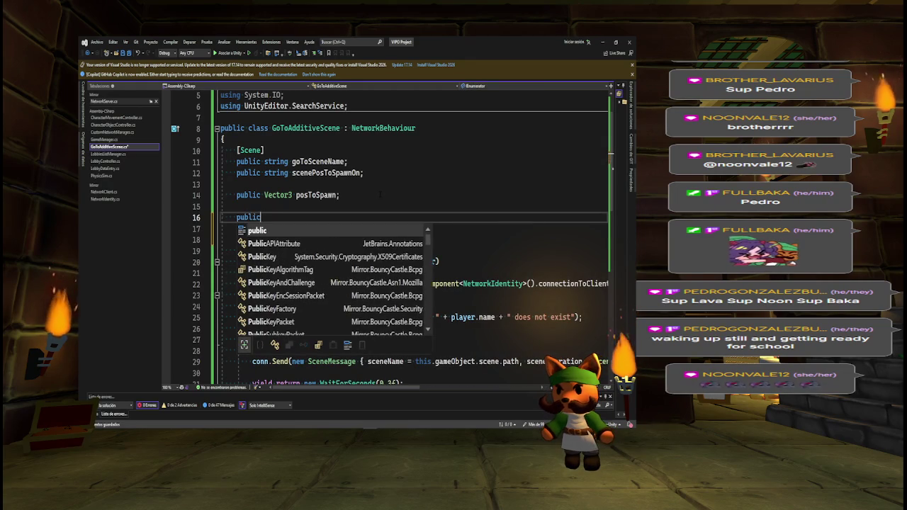
type(" void")
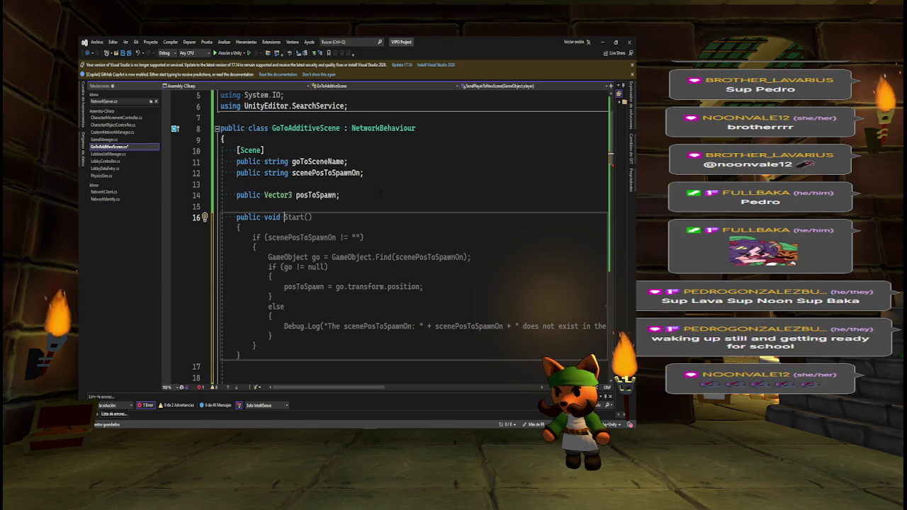
type(" Col")
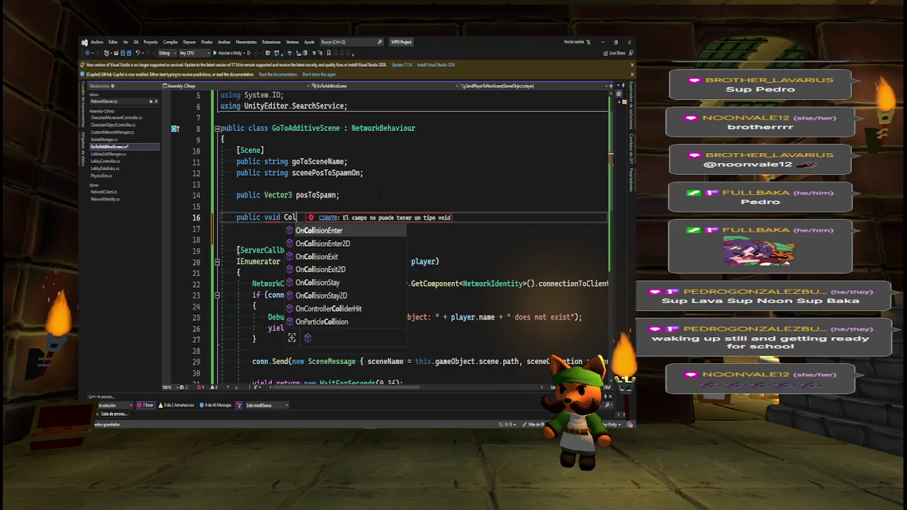
type("lisionWith")
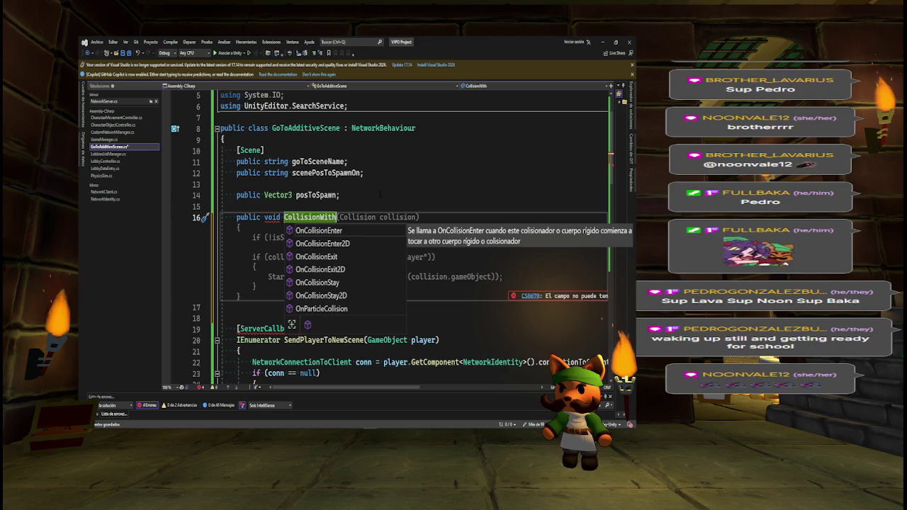
type("()")
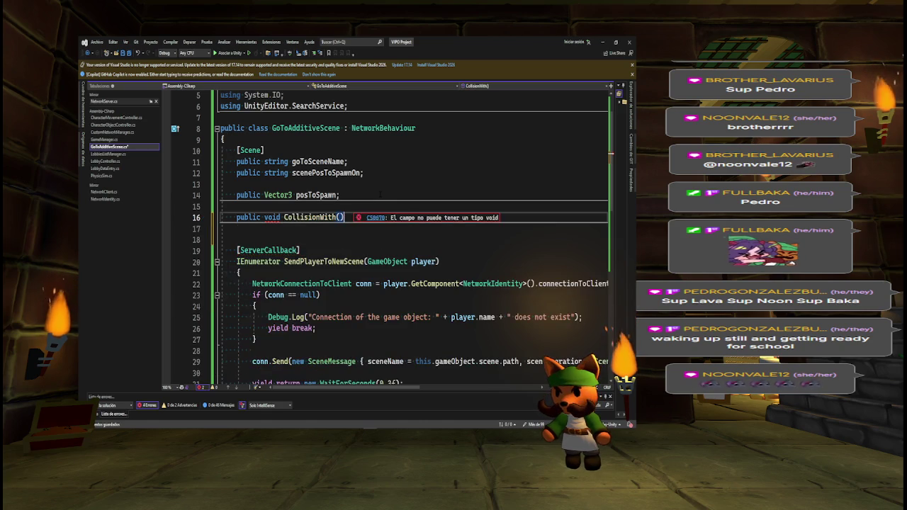
key("Return")
type("{")
key("Return")
left_click(241, 228)
Give CollisionWith a GameObject player parameter and call StartCoroutine(SendPlayerToNewScene(player))
left_click(342, 217)
type("Game")
type("Object ")
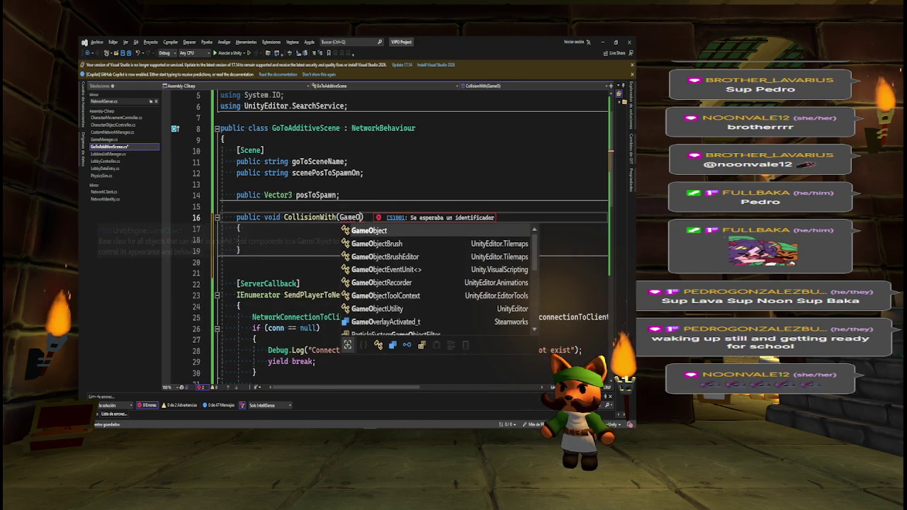
type("player")
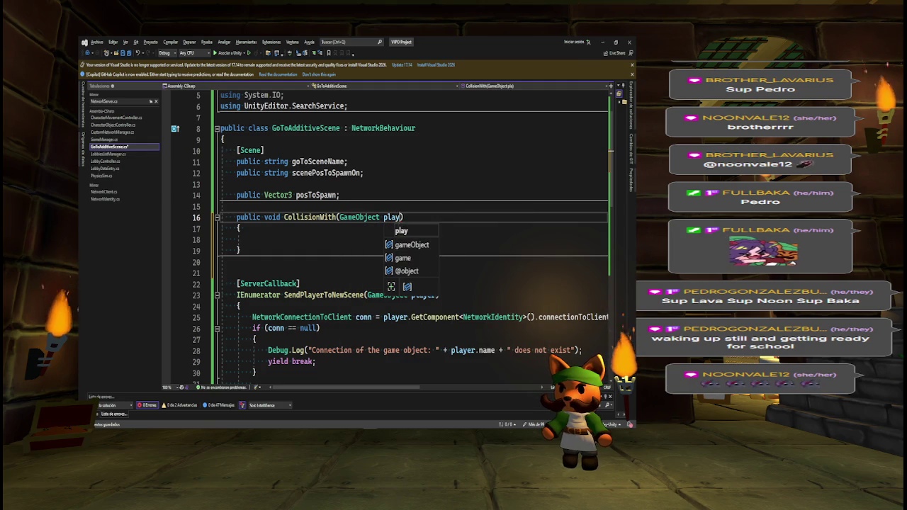
left_click(239, 240)
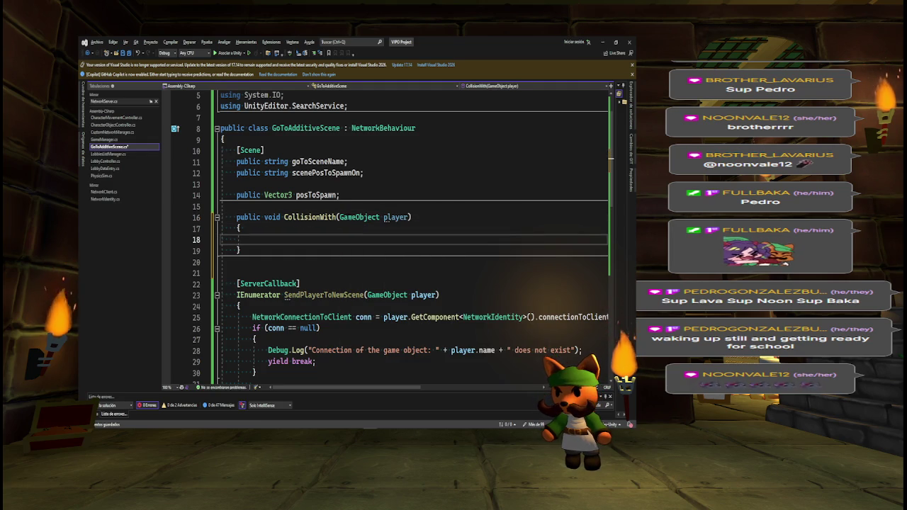
type("StartCoroutine(")
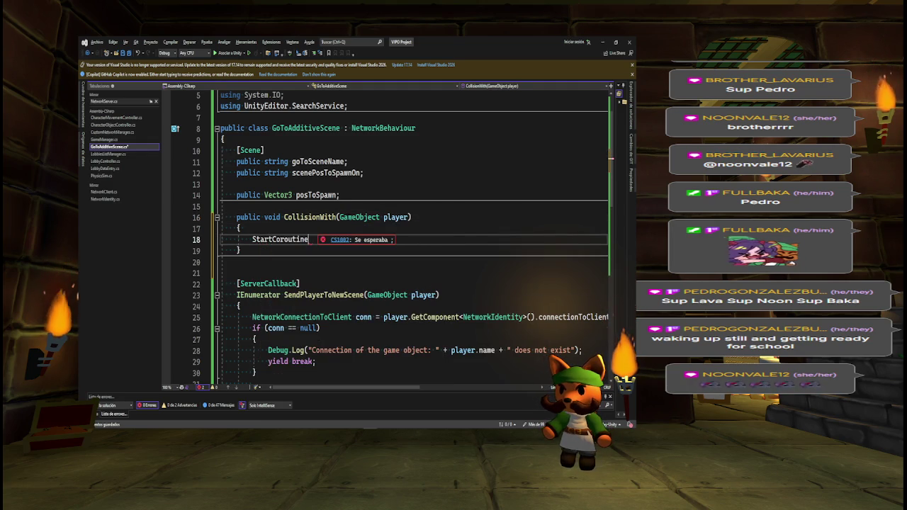
key("Tab")
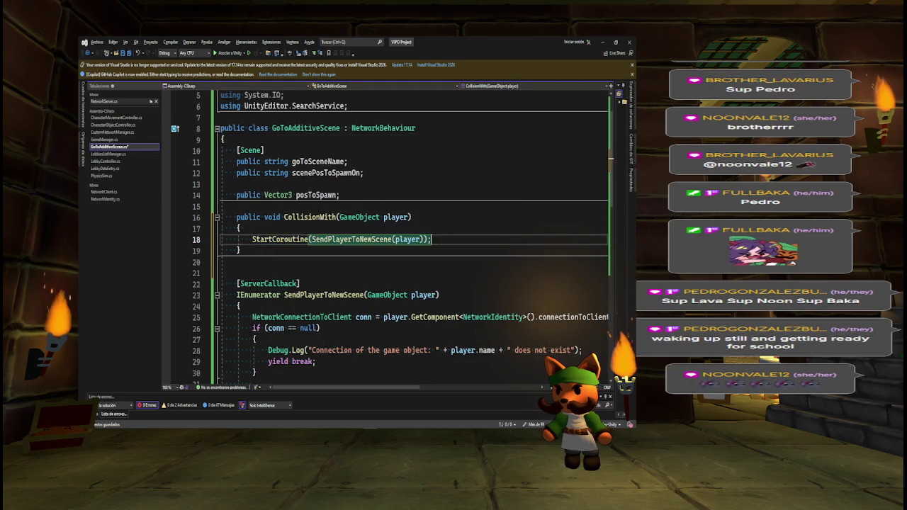
key("ctrl+Return")
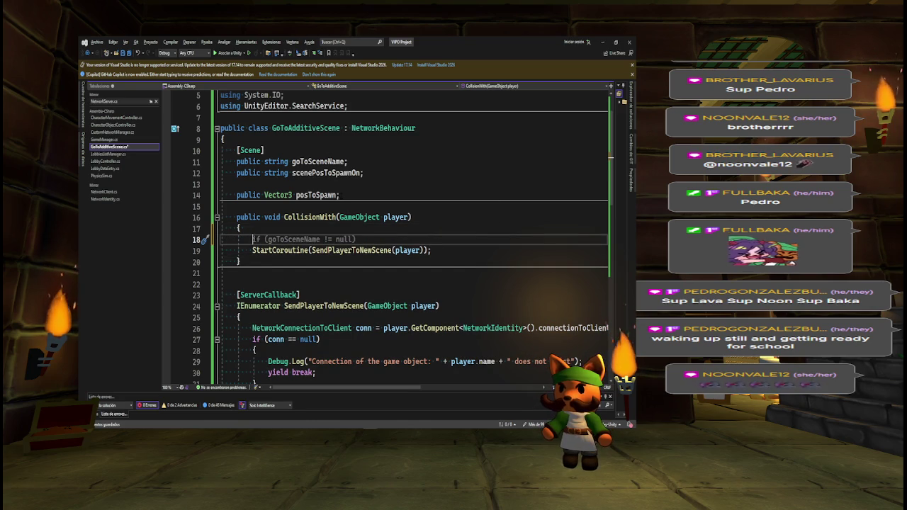
Add a bool collided = false field under posToSpawn
left_click(382, 198)
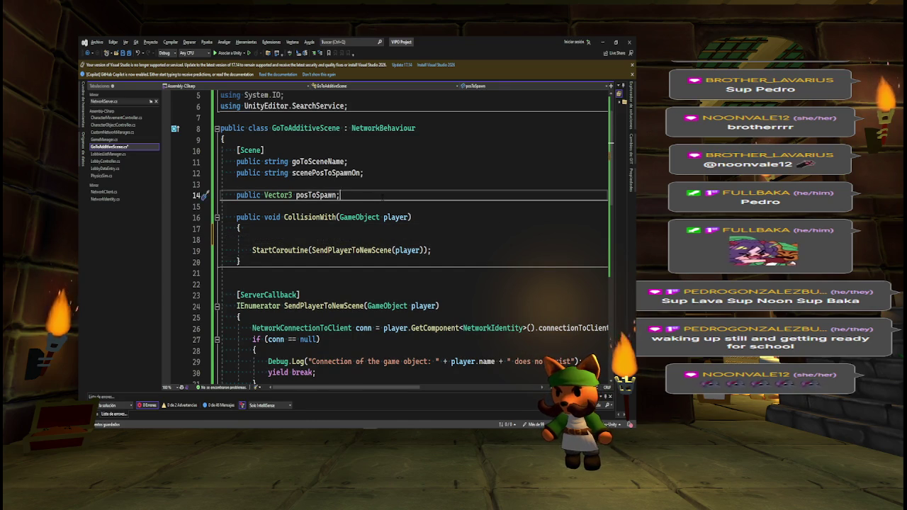
key("Return")
key("Return")
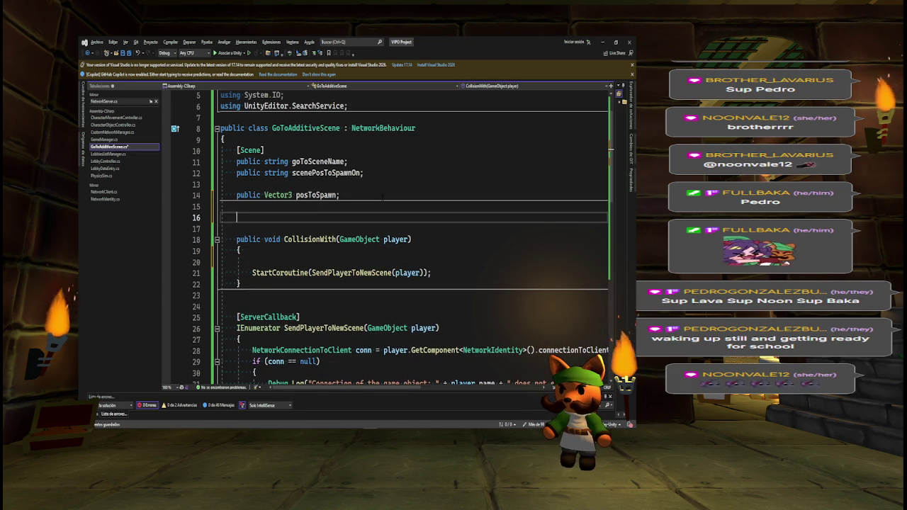
key("Up")
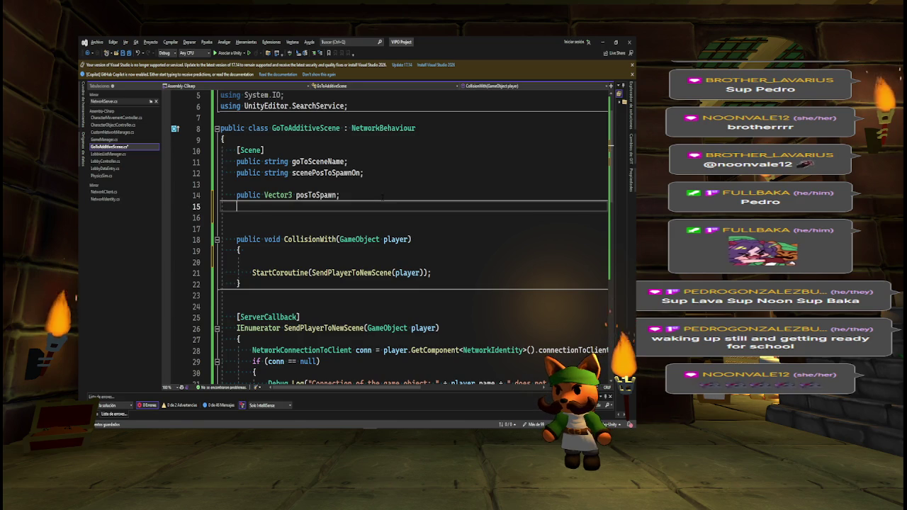
type("bool co")
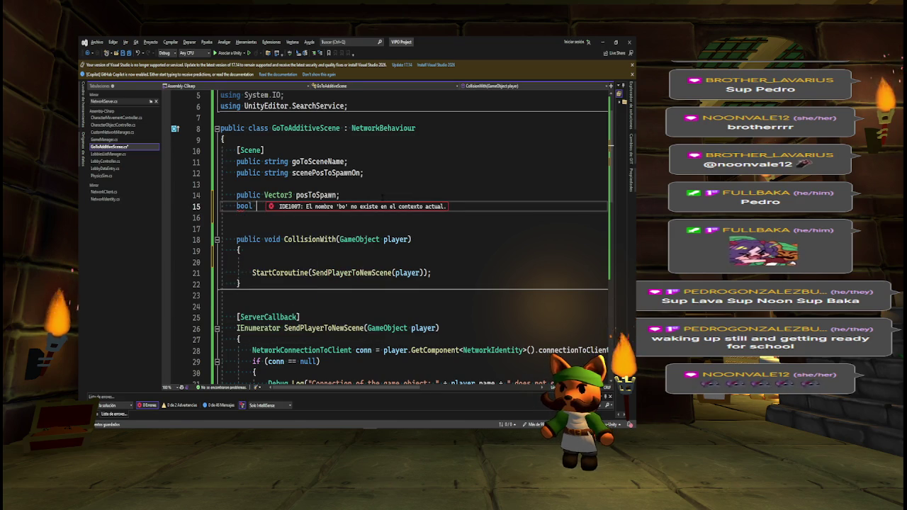
type("llided")
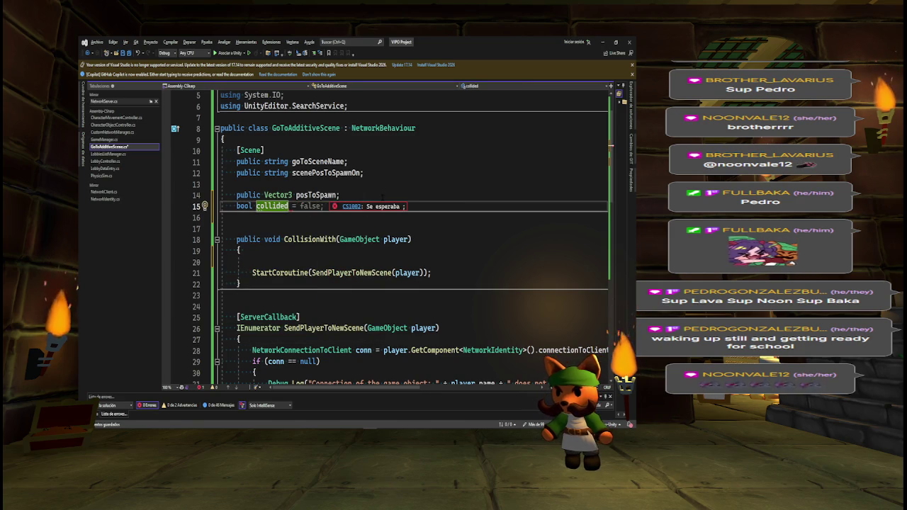
key("Tab")
Make CollisionWith return early if collided, otherwise set collided = true
left_click(318, 261)
type("if(")
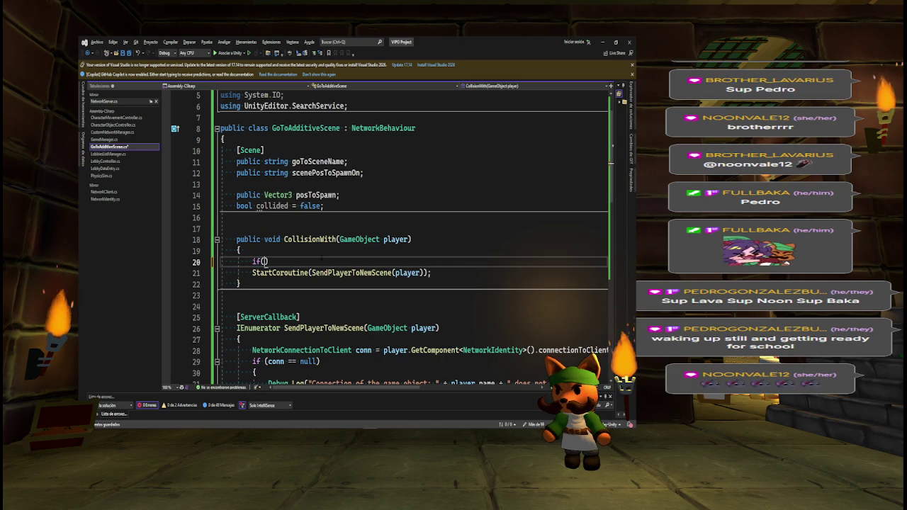
type("!colli")
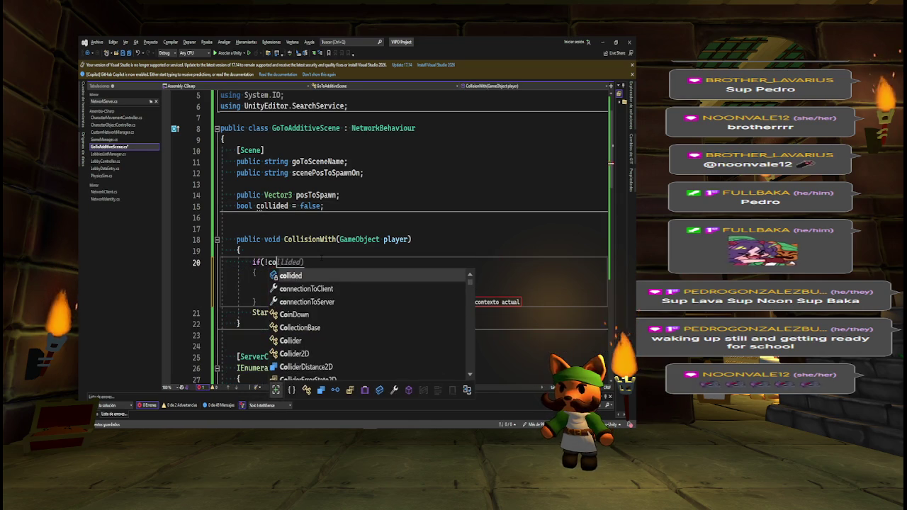
key("BackSpace")
key("BackSpace")
key("BackSpace")
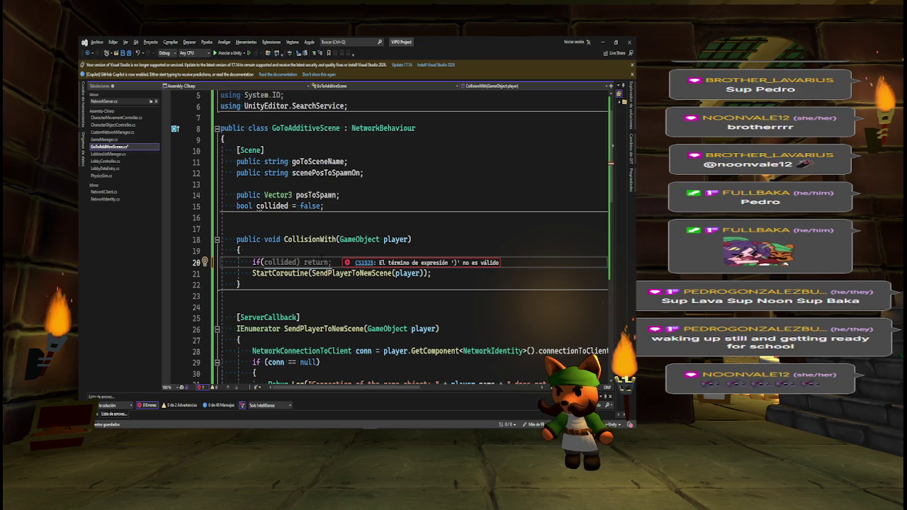
key("Tab")
key("Return")
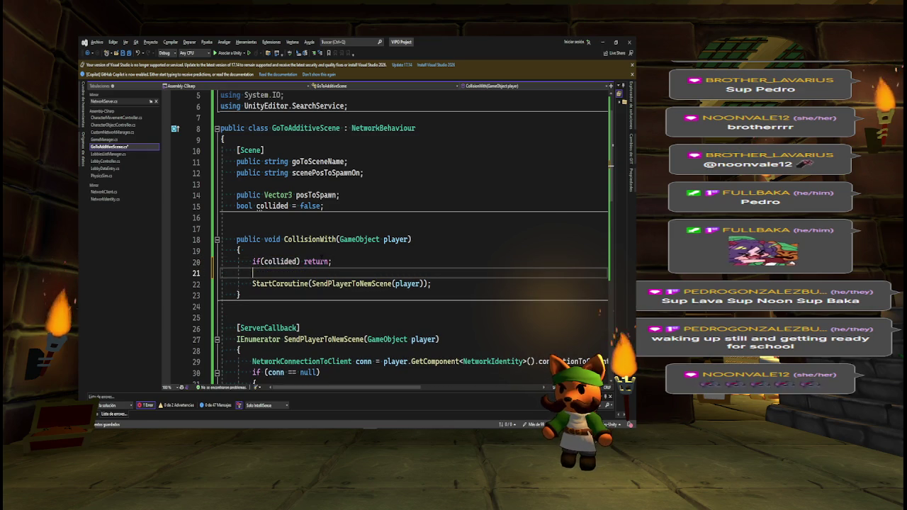
key("Tab")
key("Home")
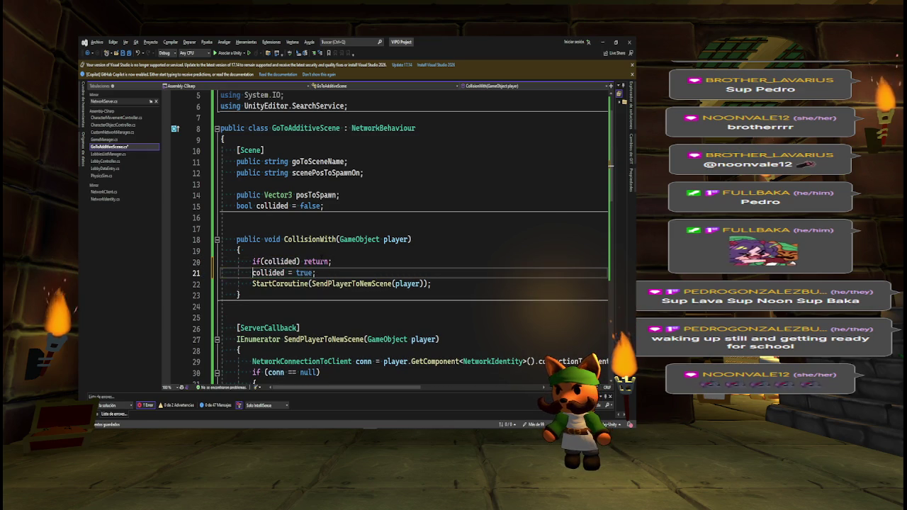
key("Return")
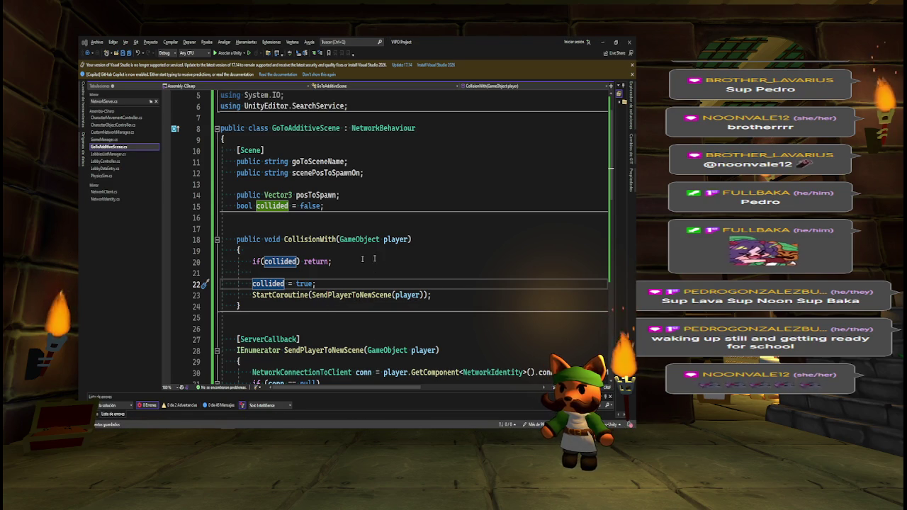
double_click(303, 239)
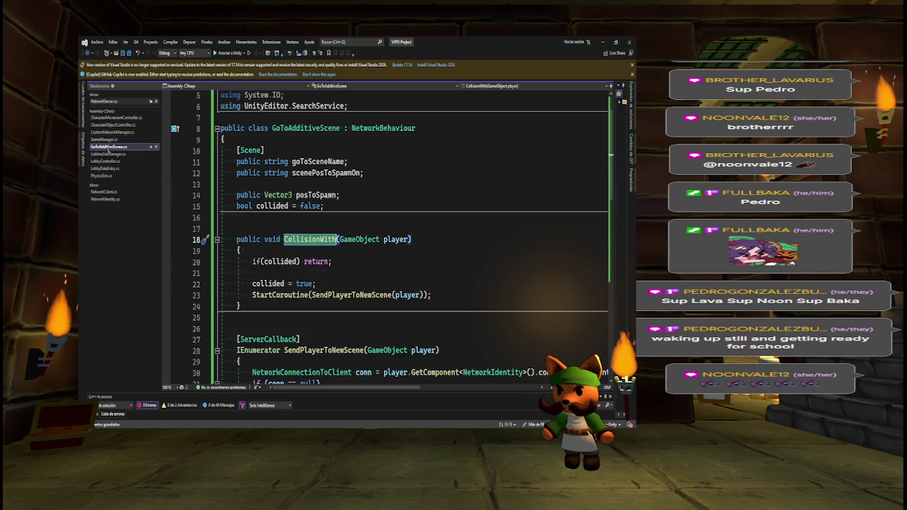
left_click(114, 125)
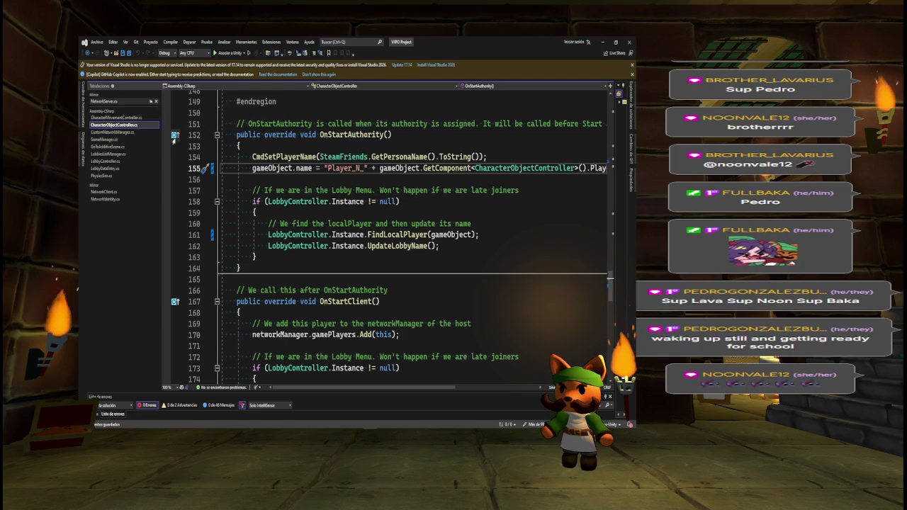
Switch to CharacterMovementController.cs and scroll OnControllerColliderHit's switch to the commented ChooseTyr line
left_click(121, 117)
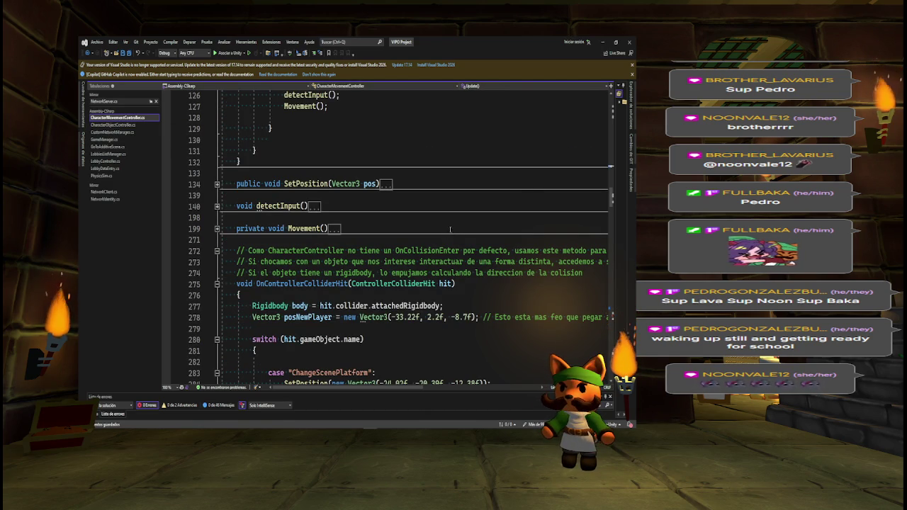
left_click_drag(612, 195, 612, 255)
scroll(400, 237, "up", 2)
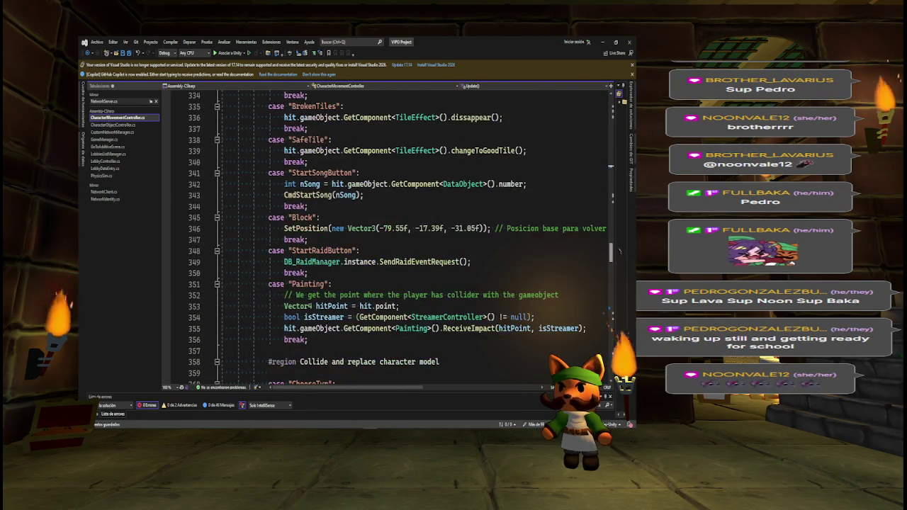
scroll(399, 237, "up", 1)
scroll(400, 238, "up", 10)
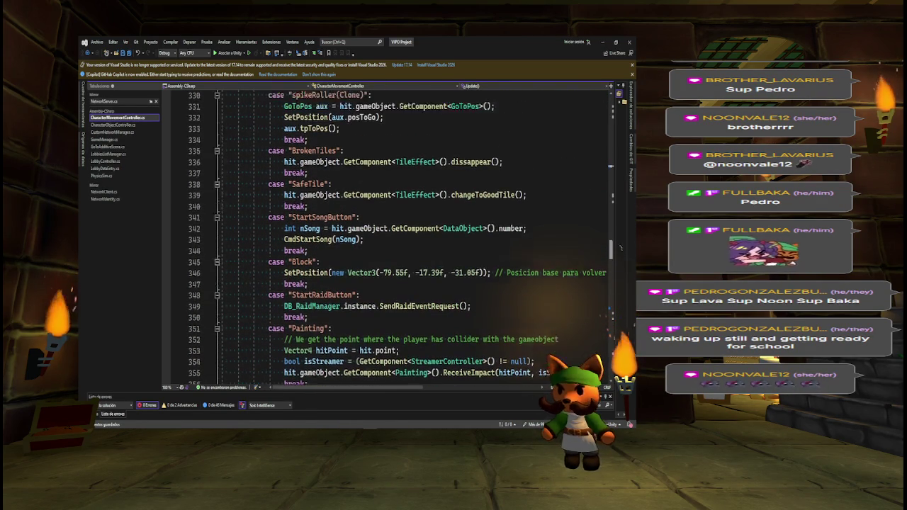
scroll(389, 238, "up", 6)
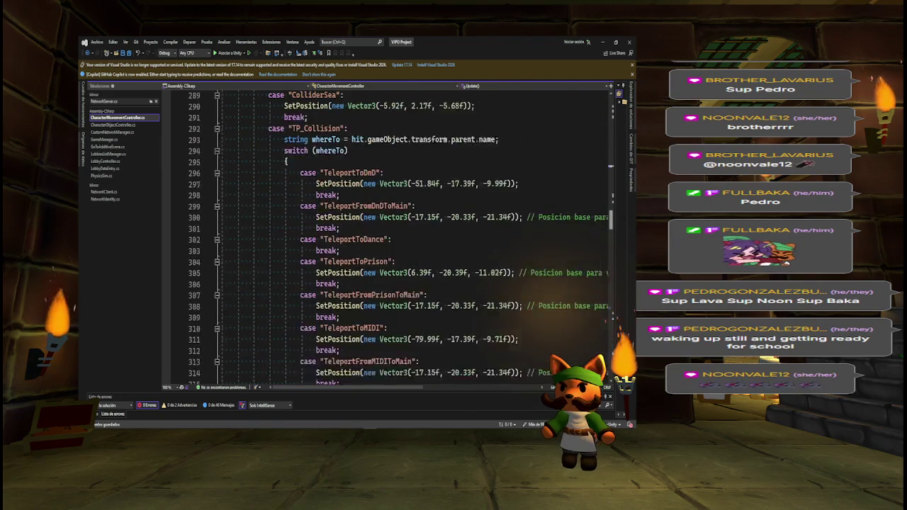
scroll(400, 238, "up", 4)
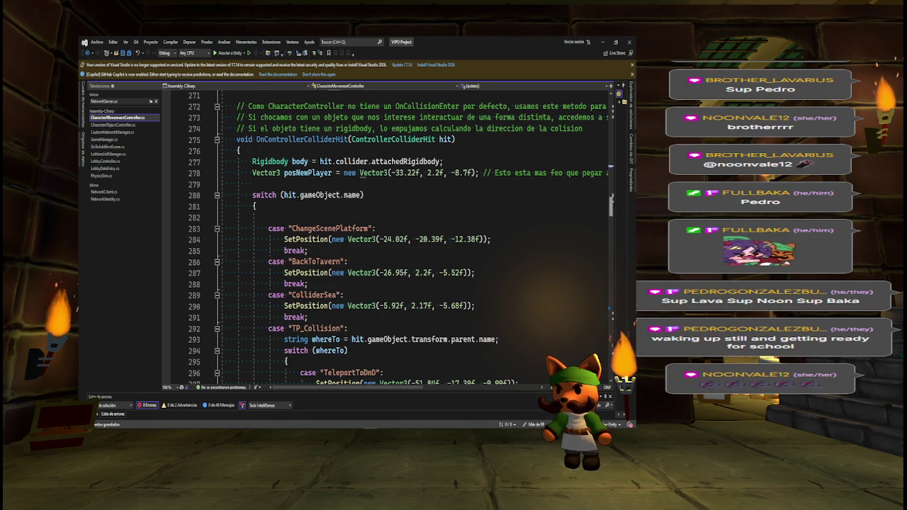
left_click_drag(611, 205, 607, 258)
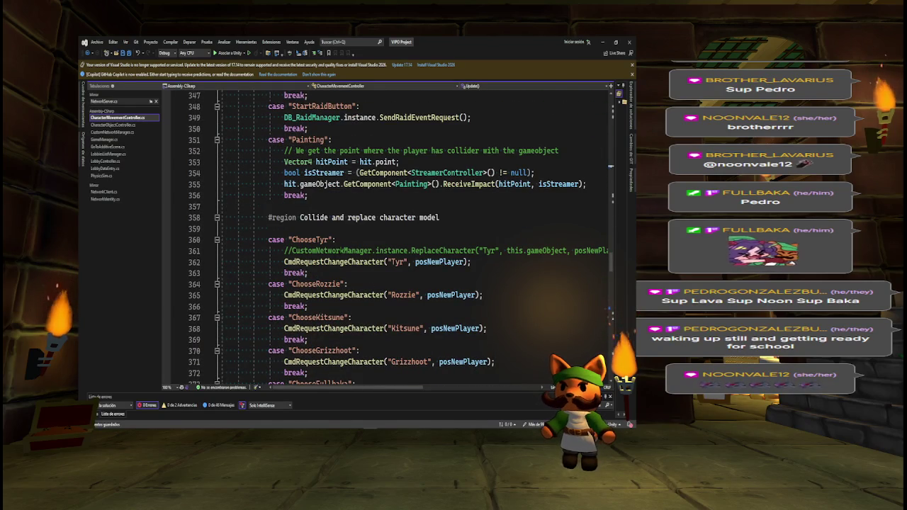
left_click(341, 250)
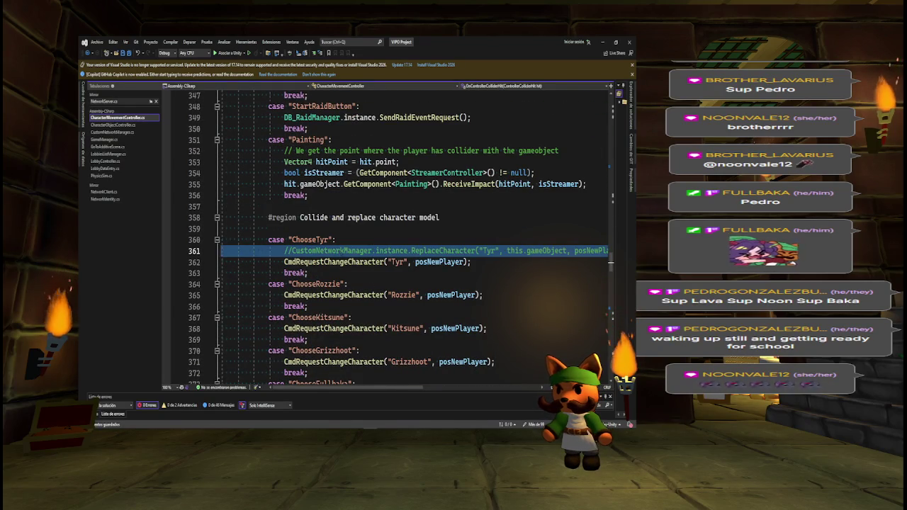
Delete the commented ReplaceCharacter line, collapse the region, and add a case "Altar": with break;
key("Delete")
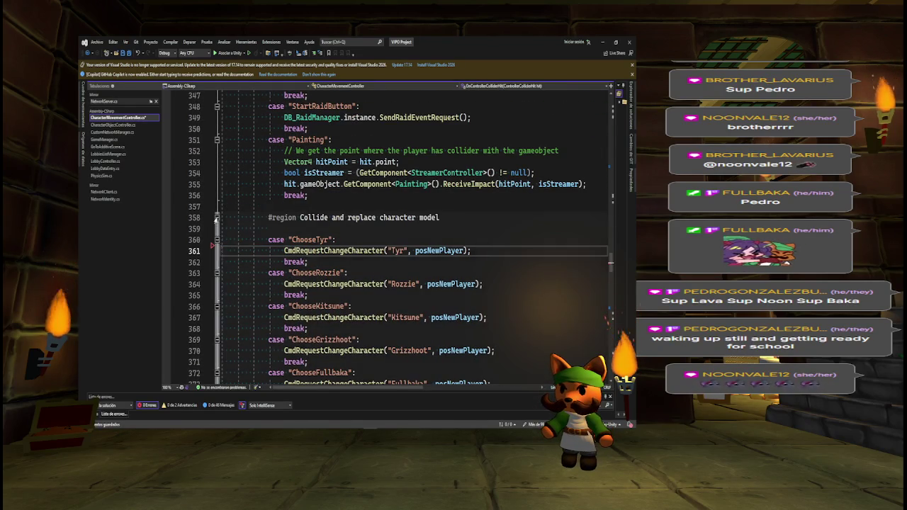
left_click(217, 218)
key("Return")
mouse_move(344, 220)
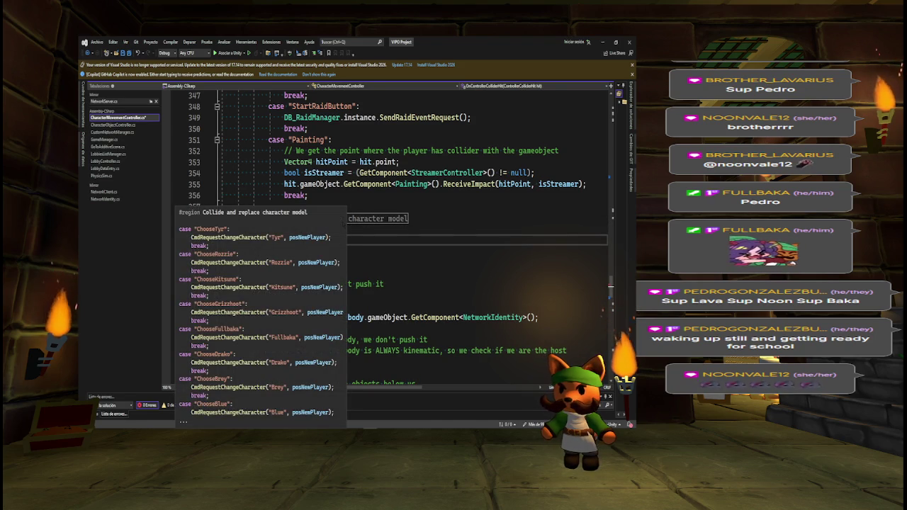
type("case")
key("Tab")
key("Tab")
key("ctrl+z")
type("\"Altar")
type("\":")
key("Return")
type("break;")
Make the Altar case call hit.gameObject.GetComponent<GoToAdditiveScene>().CollisionWith(this.gameObject)
key("Up")
key("End")
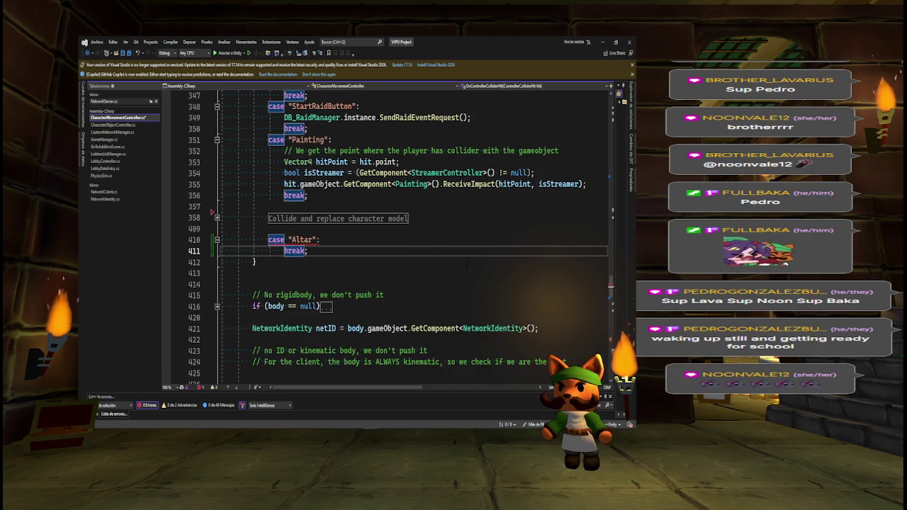
key("Return")
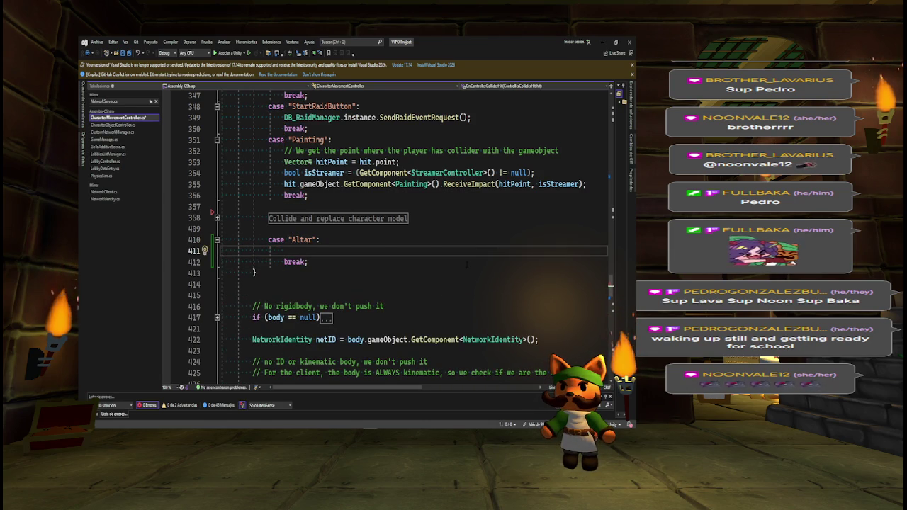
mouse_move(618, 290)
left_mouse_down()
mouse_move(618, 213)
mouse_move(618, 249)
left_mouse_up()
type(".")
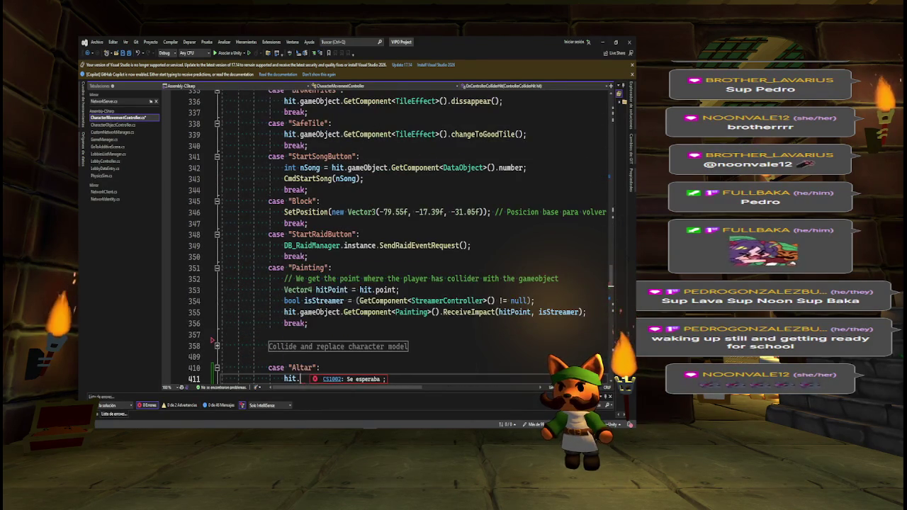
type("game")
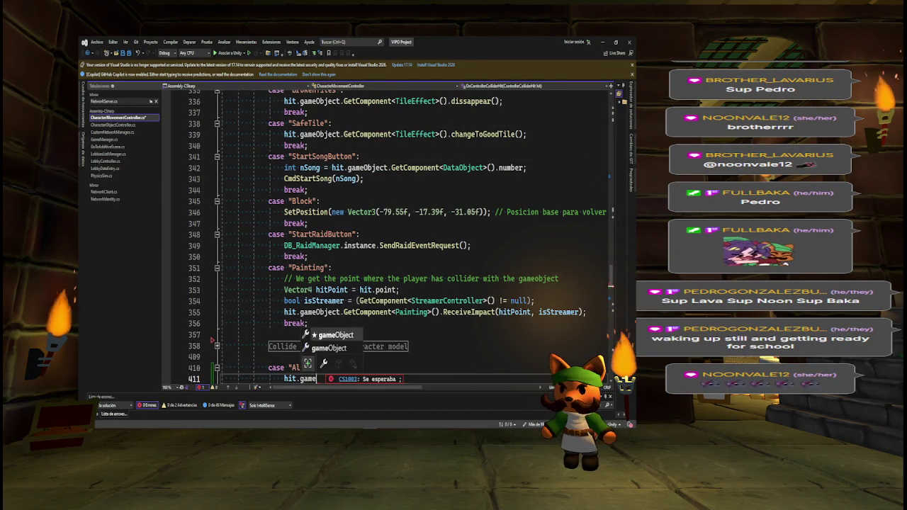
key("Tab")
key("Tab")
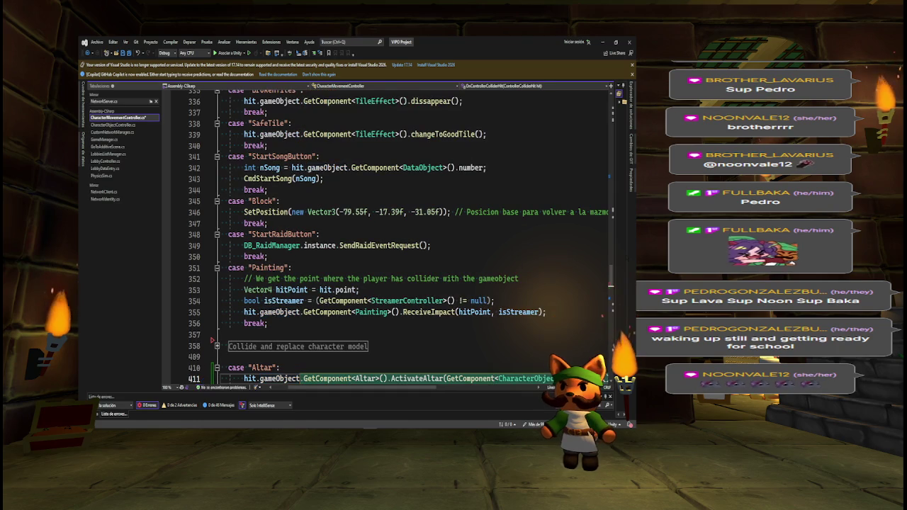
key("shift+End")
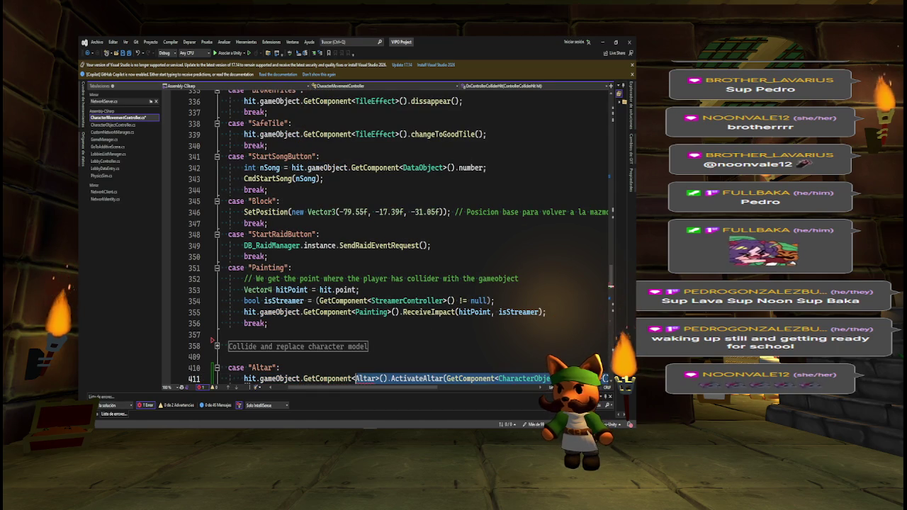
key("Delete")
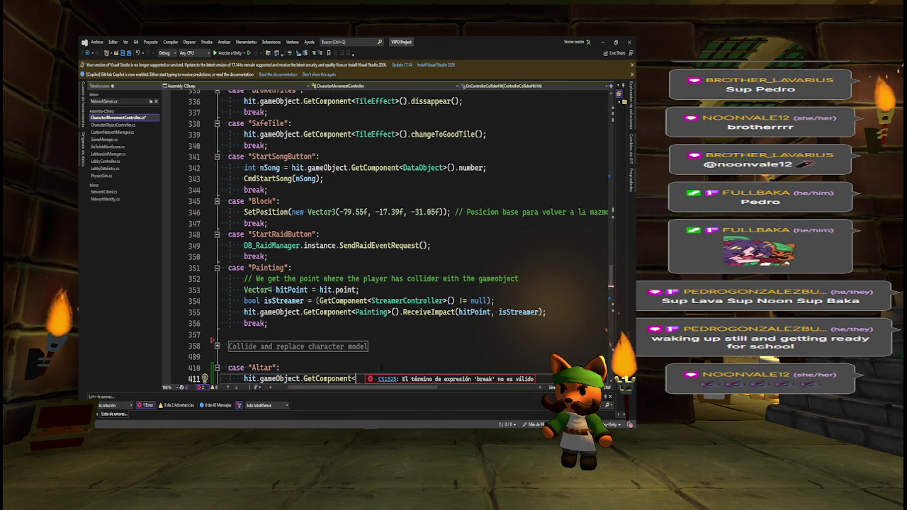
type("GoToA")
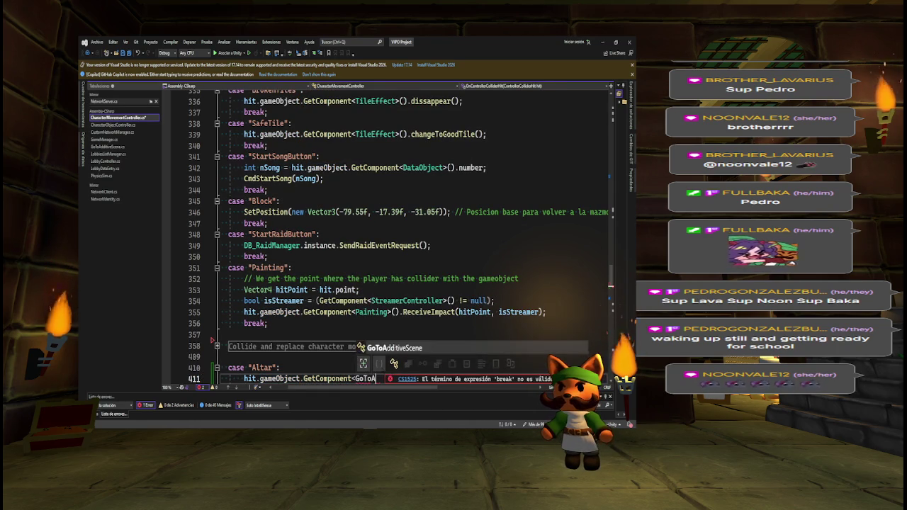
type("dditiveScene>")
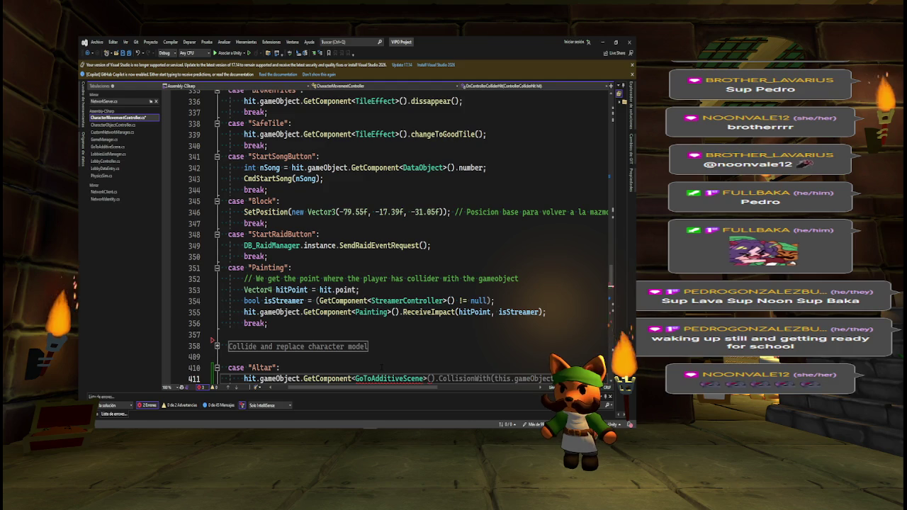
key("Tab")
Save the movement controller script and switch back to Unity
key("ctrl+s")
key("Return")
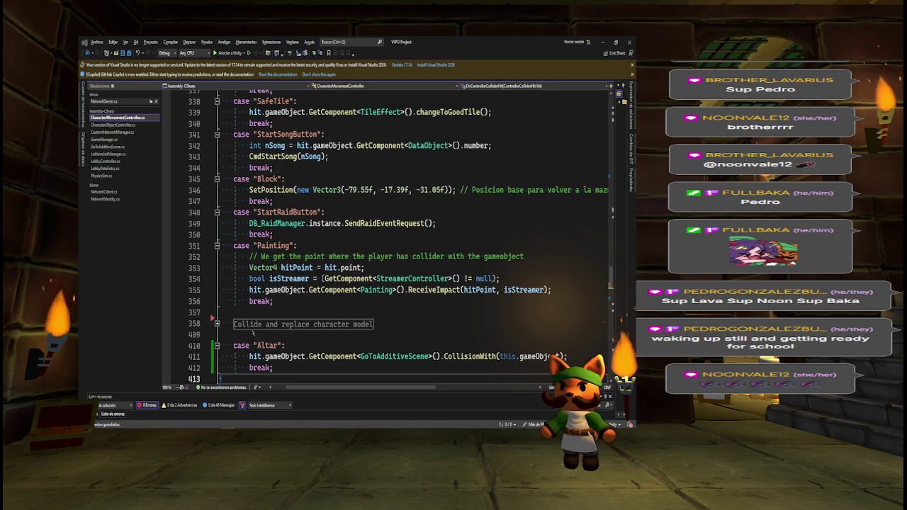
key("alt+Tab")
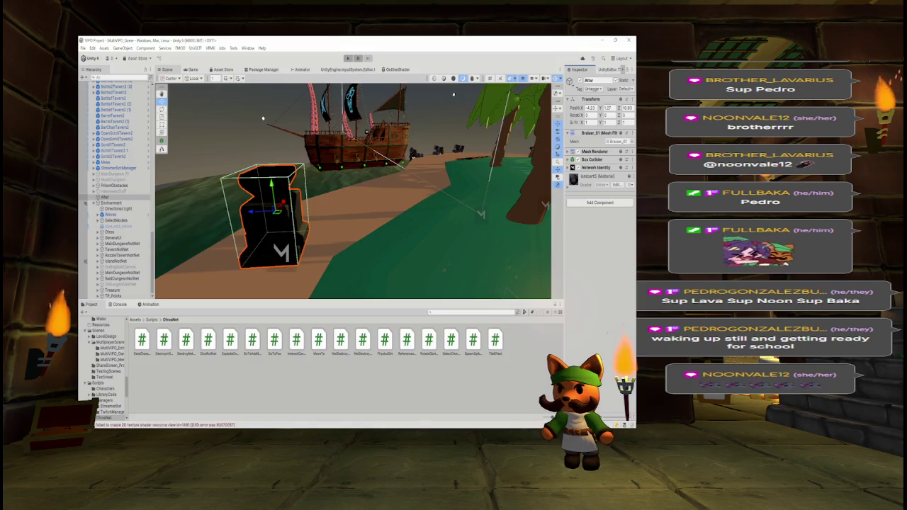
Attach the GoToAdditiveScene script to the Altar and copy the ExtraScene_Test asset name
mouse_move(396, 209)
left_mouse_down()
mouse_move(222, 206)
mouse_move(197, 215)
mouse_move(271, 205)
mouse_move(260, 309)
left_mouse_up()
left_click_drag(252, 340, 586, 243)
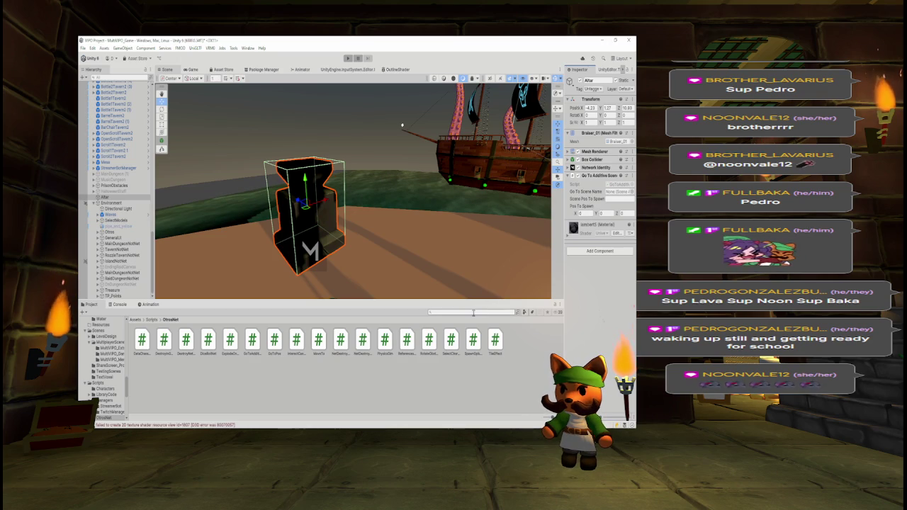
type("extra")
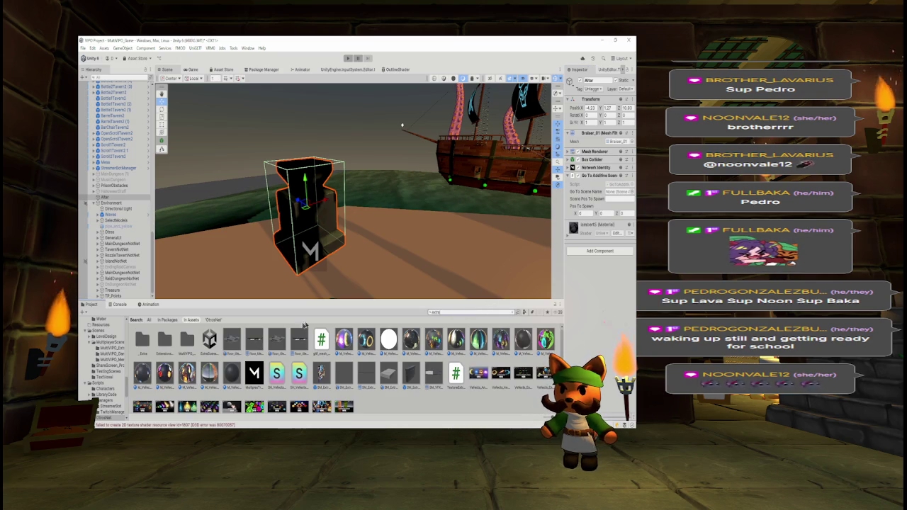
left_click(210, 342)
right_click(211, 346)
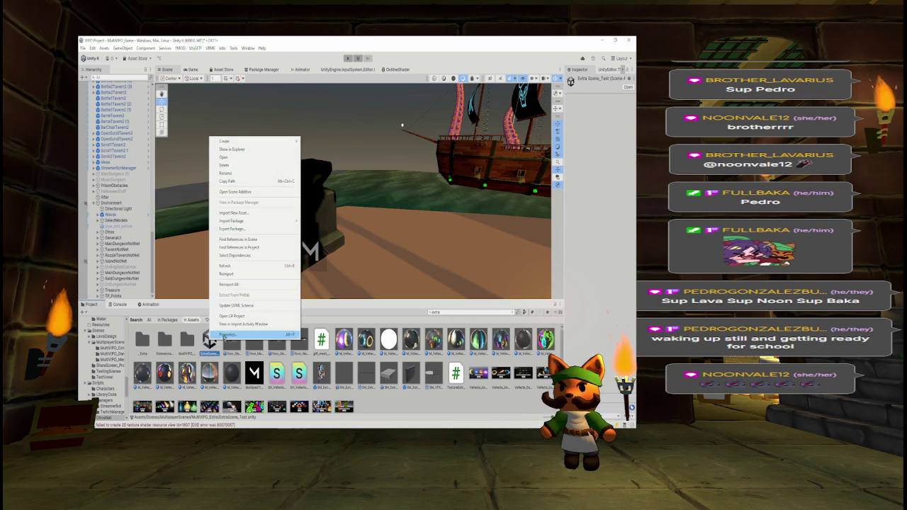
left_click(237, 175)
Set the Altar's Scene Pos To Spawn and Go To Scene Name to ExtraScene_Test
left_click(105, 197)
left_click(614, 199)
type("ExtraScene_Test")
left_click_drag(558, 208, 545, 207)
left_click_drag(209, 338, 599, 194)
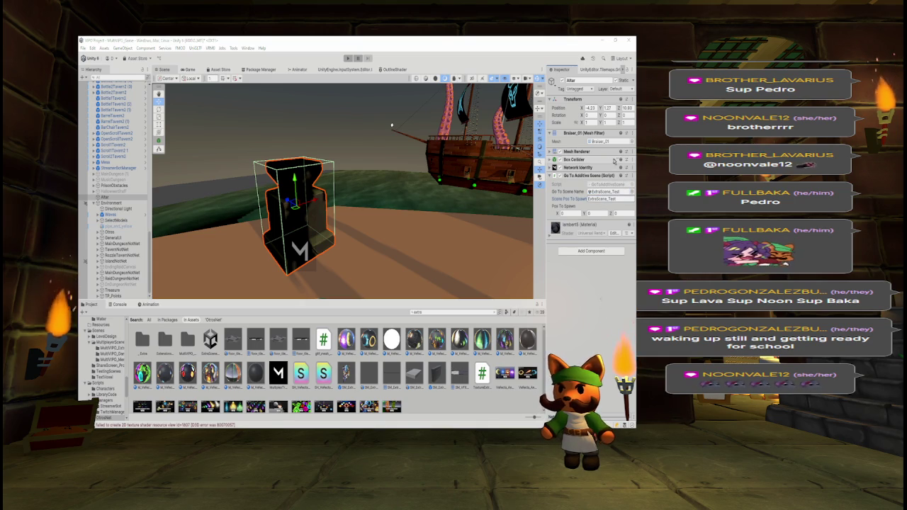
Open the ExtraScene_Test scene and search the Project for 'brey'
key("alt+Tab")
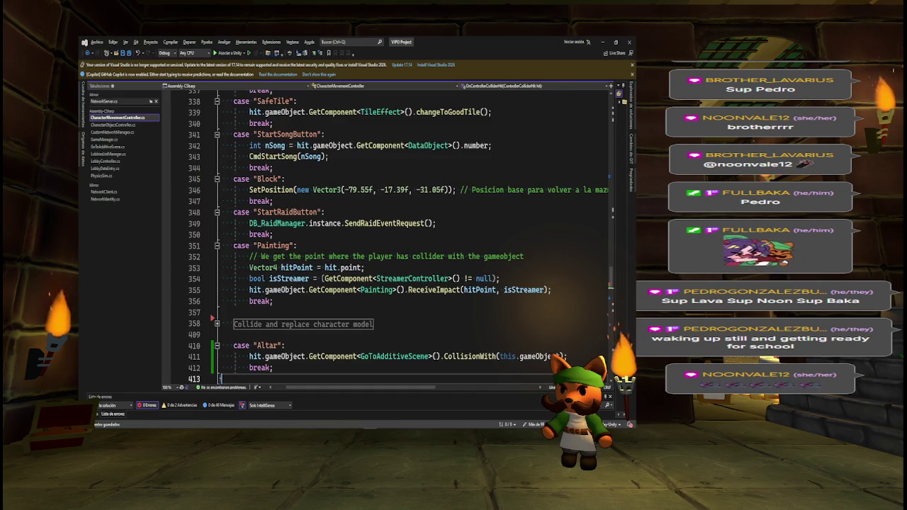
key("alt+Tab")
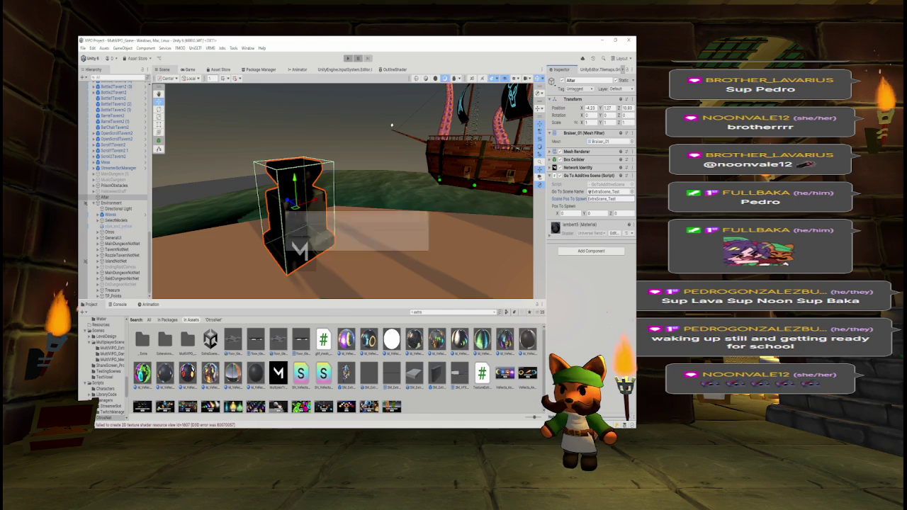
left_click(212, 339)
double_click(213, 339)
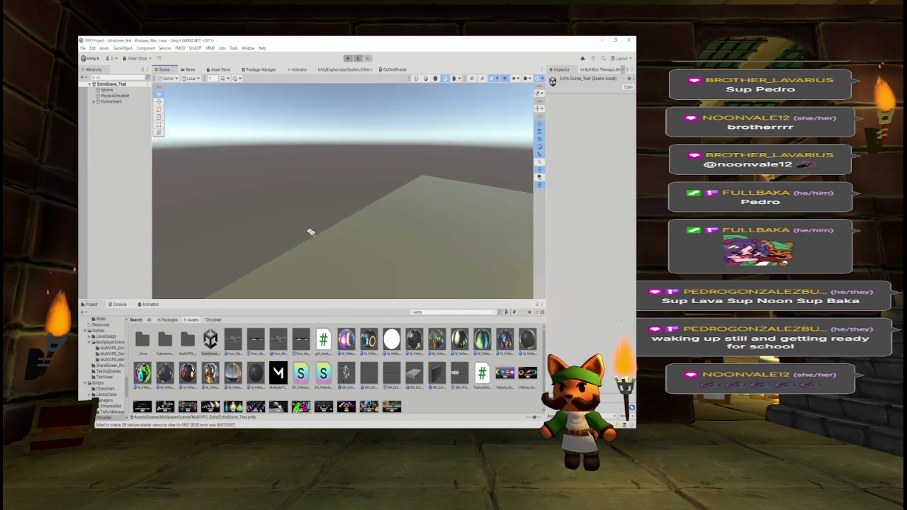
double_click(445, 313)
type("brey")
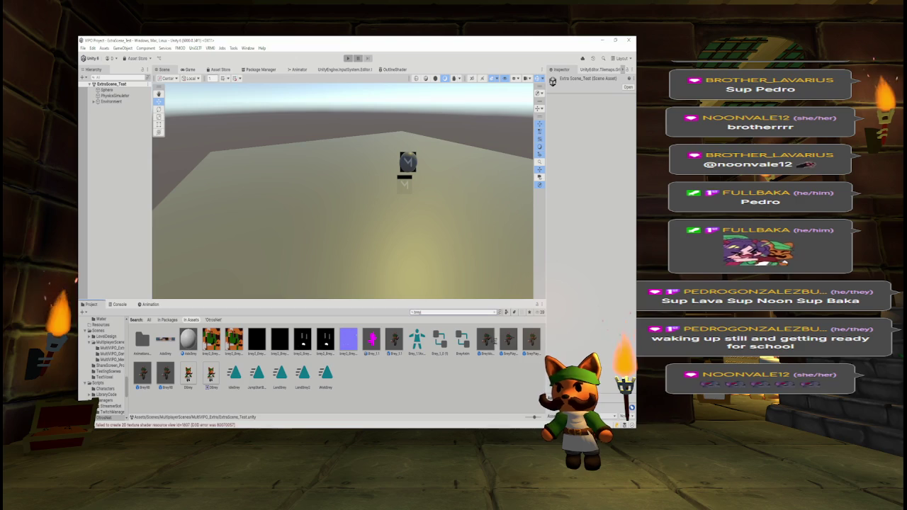
Place a BreyPlayerAlt in ExtraScene_Test and copy its position (-5.24, 0.25, 1.647)
mouse_move(509, 340)
left_mouse_down()
mouse_move(471, 220)
mouse_move(453, 212)
mouse_move(428, 232)
mouse_move(340, 198)
mouse_move(334, 186)
mouse_move(343, 185)
left_mouse_up()
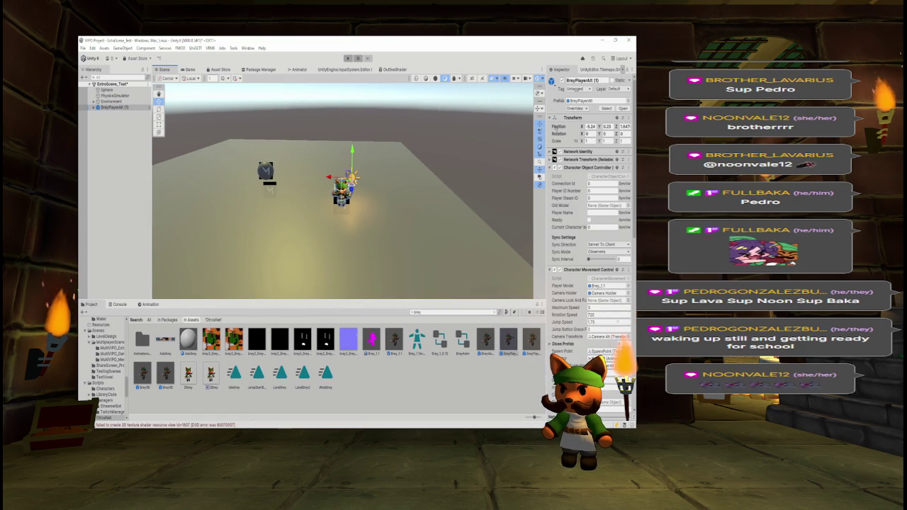
right_click(559, 126)
left_click(574, 132)
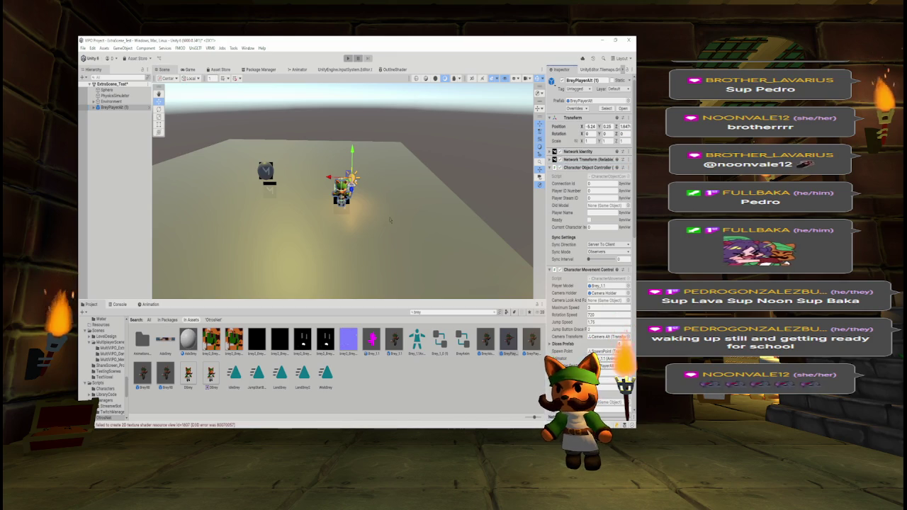
Delete the temporary BreyPlayerAlt and reopen the MultiVIPO_Game scene
left_click(113, 107)
key("Delete")
left_click(438, 312)
type("multivp")
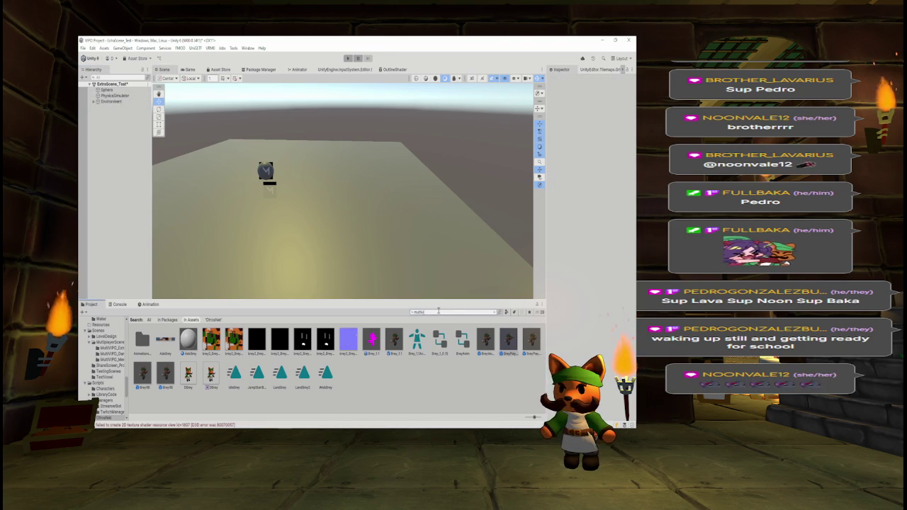
double_click(207, 340)
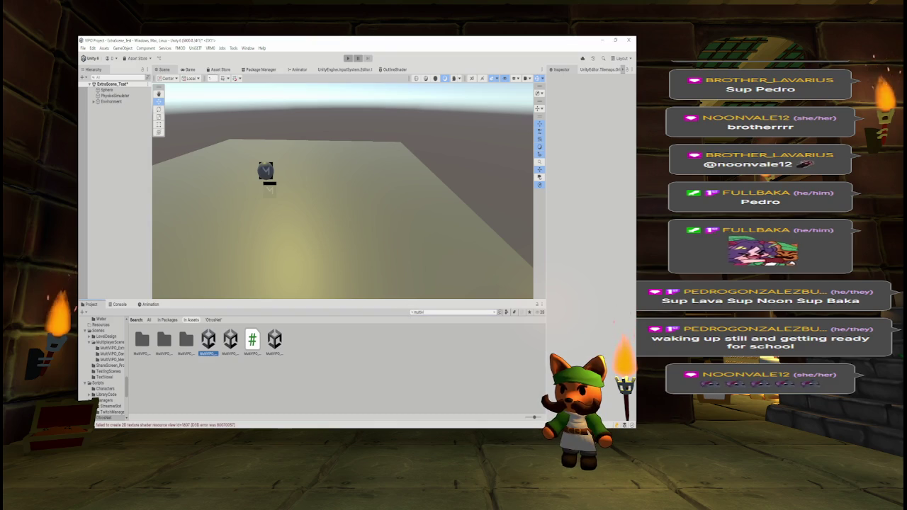
Save the scene and paste the copied position into the Altar's Pos To Spawn
left_click(367, 250)
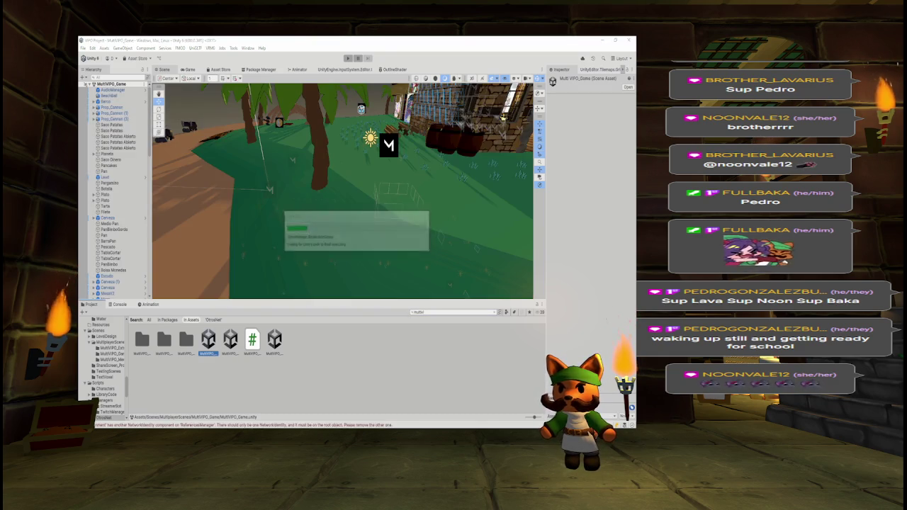
key("w")
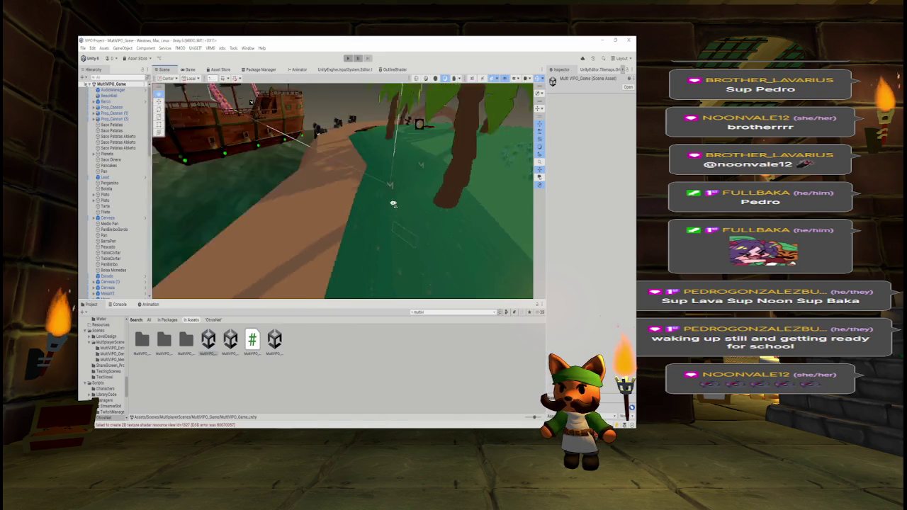
left_click(317, 205)
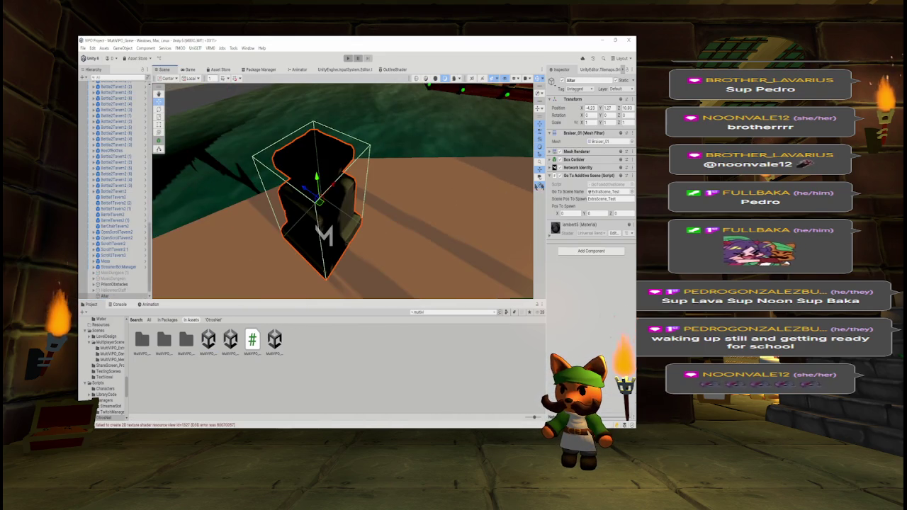
right_click(558, 206)
left_click(576, 238)
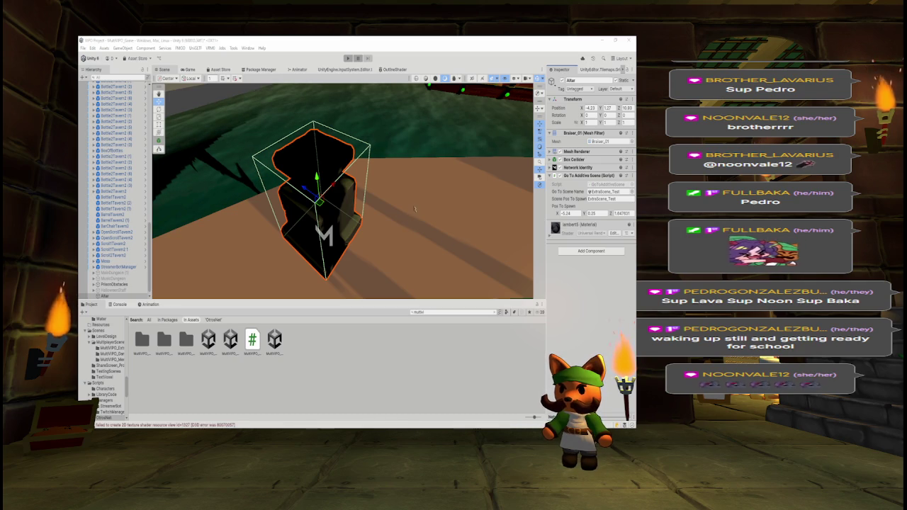
Look around the altar, then select the MultiVIPO_Menu scene asset
left_click_drag(415, 207, 396, 188)
scroll(396, 188, "up", 1)
scroll(396, 188, "up", 1)
scroll(396, 188, "down", 2)
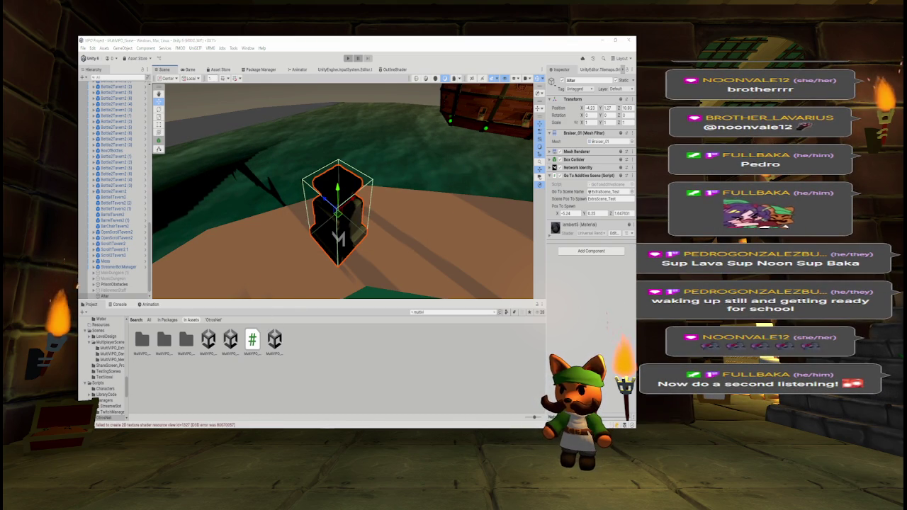
left_click(275, 342)
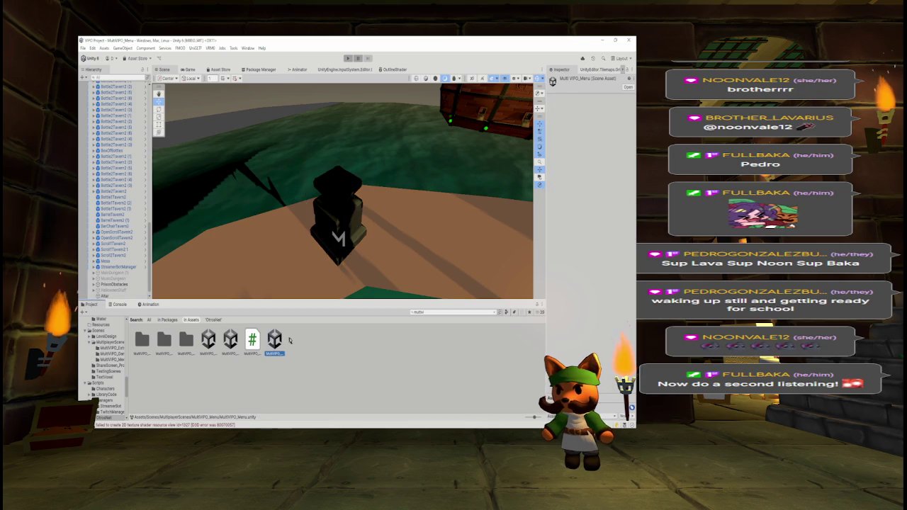
Open MultiVIPO_Menu in the Game view and start Play mode, clearing console errors
double_click(276, 341)
mouse_move(355, 182)
left_mouse_down()
mouse_move(486, 186)
mouse_move(466, 192)
mouse_move(451, 178)
left_mouse_up()
left_click(191, 70)
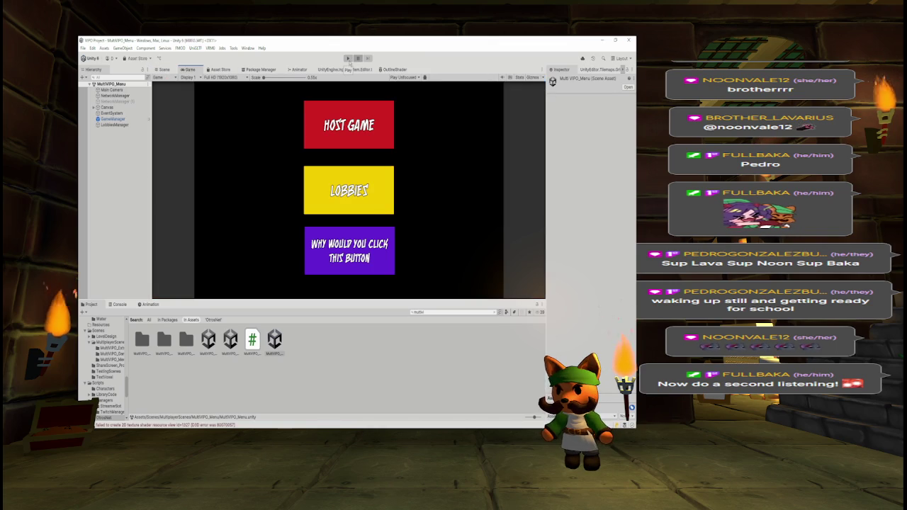
left_click(348, 58)
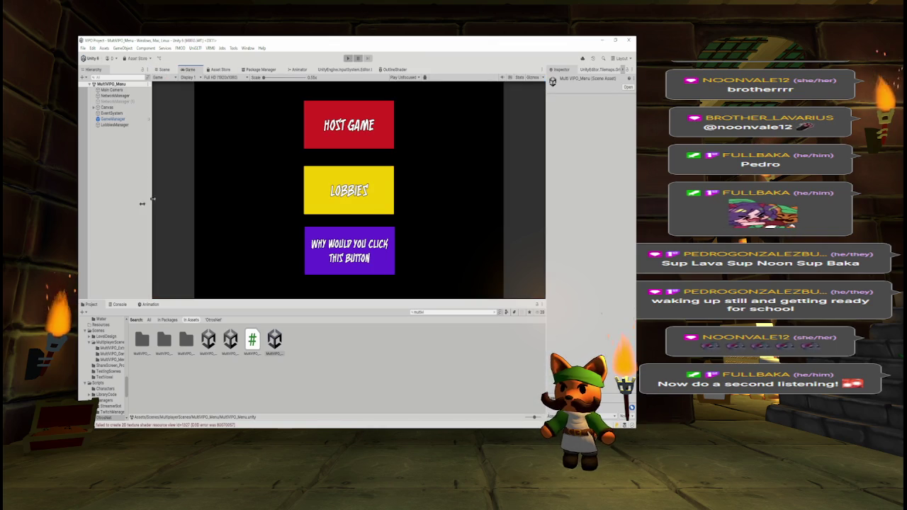
left_click(83, 312)
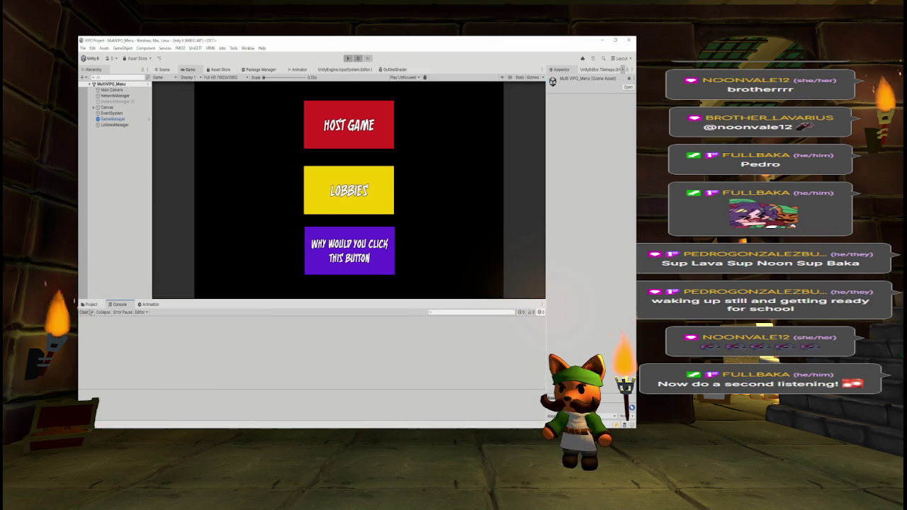
left_click(348, 59)
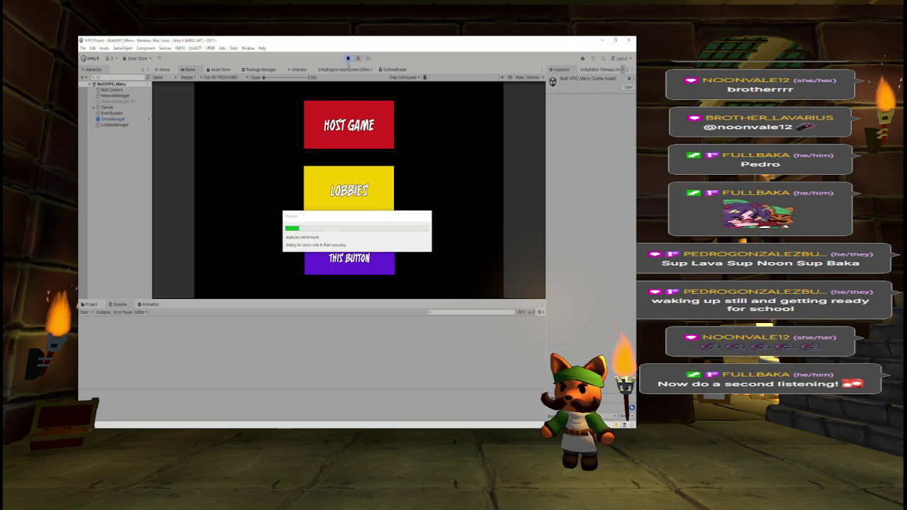
left_click(84, 312)
Host a game, ready up, start it, walk around the island, then stop the test
left_click(325, 139)
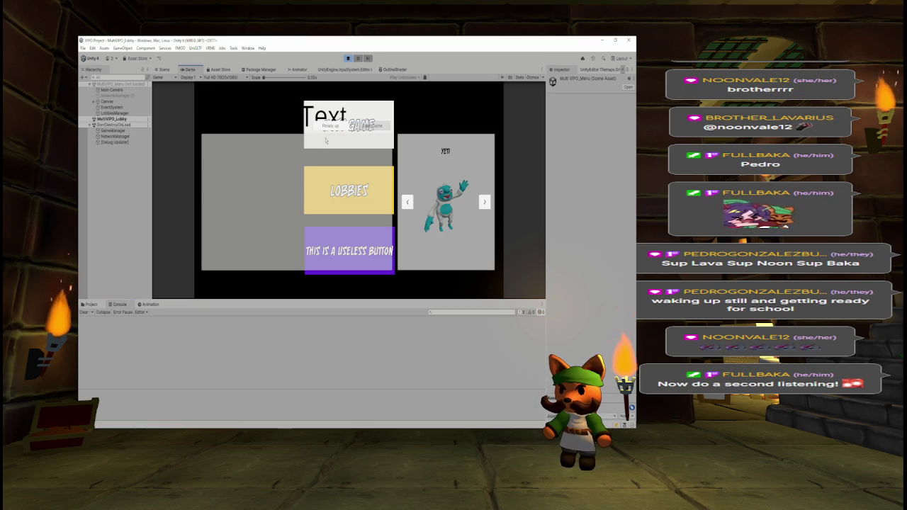
left_click(330, 126)
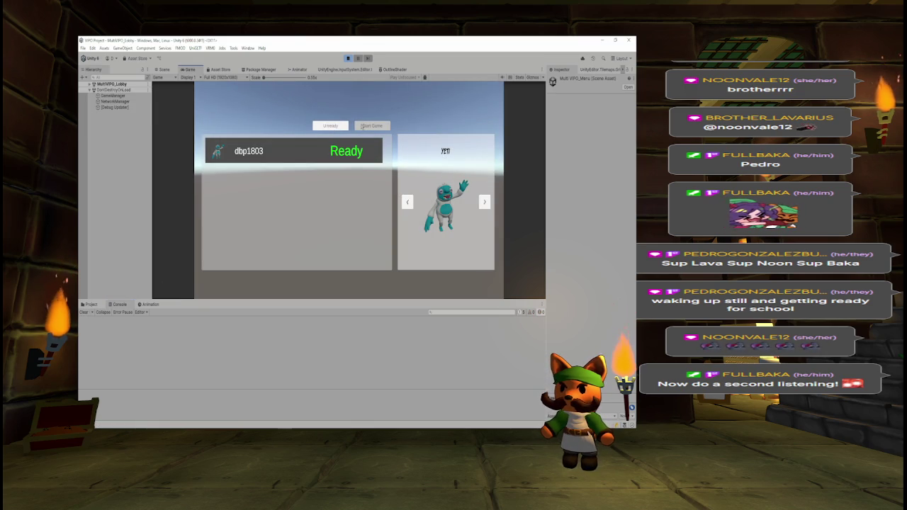
left_click(362, 126)
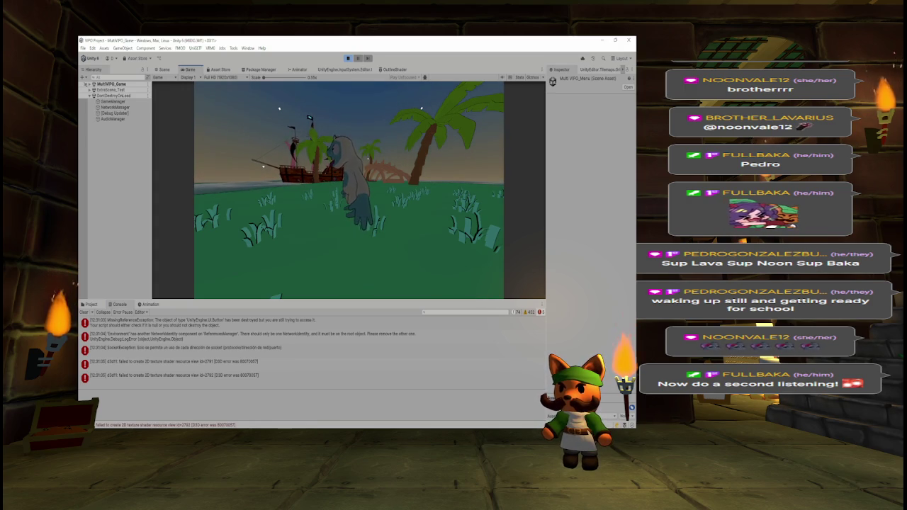
key("w")
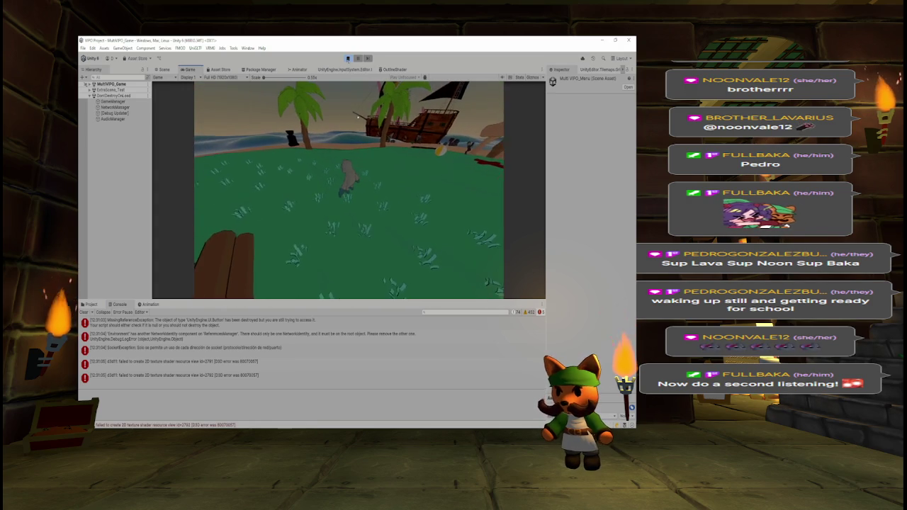
key("ctrl+p")
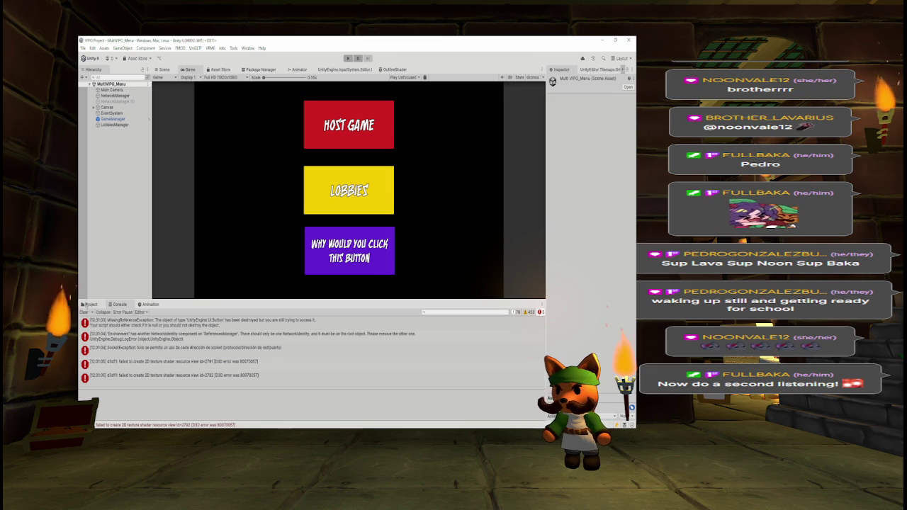
left_click(89, 304)
Open MultiVIPO_Game and move ReferencesManager out of Others to the scene root
left_click(208, 342)
double_click(216, 338)
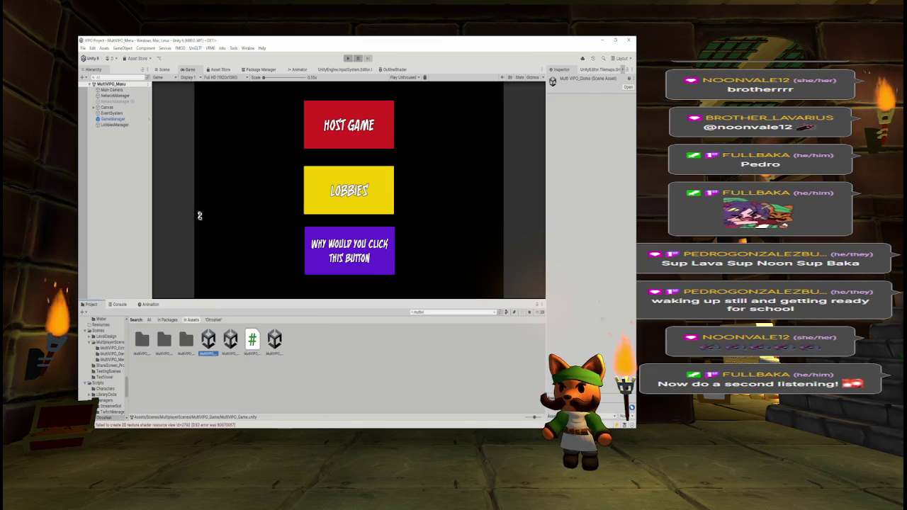
left_click(121, 76)
type("referen")
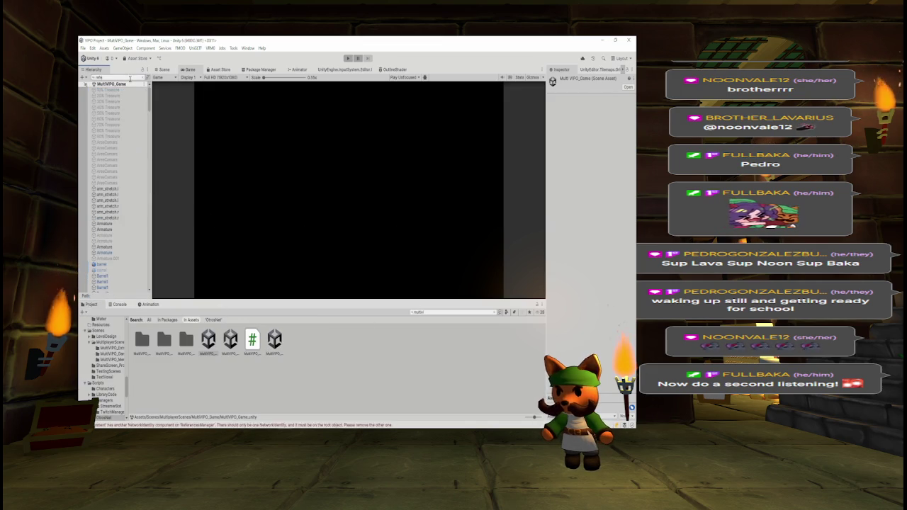
left_click(117, 90)
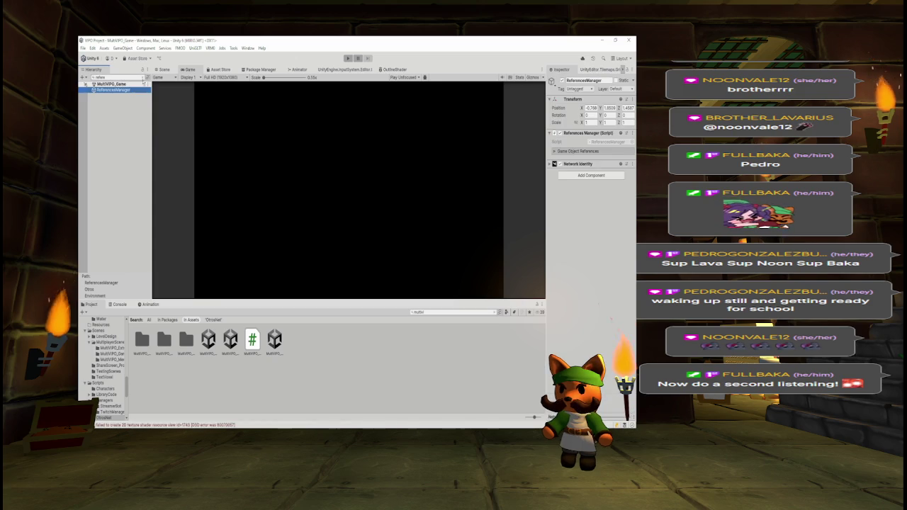
left_click(145, 76)
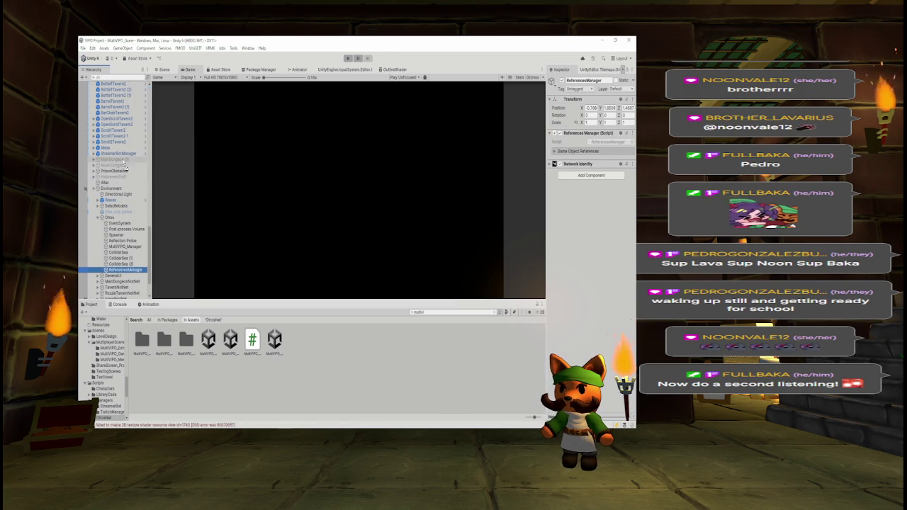
left_click_drag(124, 159, 123, 160)
Inspect the MissingReferenceException stack trace in the Console, then reopen MultiVIPO_Menu
left_click(119, 304)
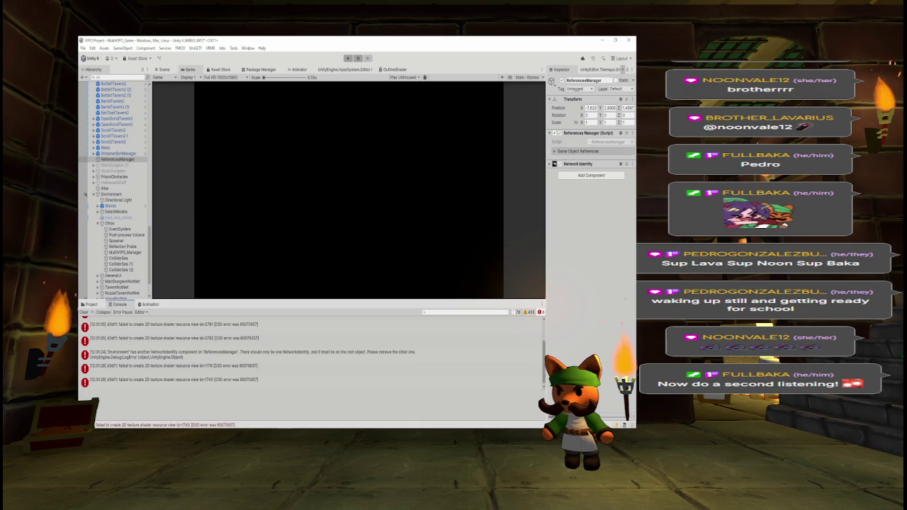
scroll(544, 354, "up", 2)
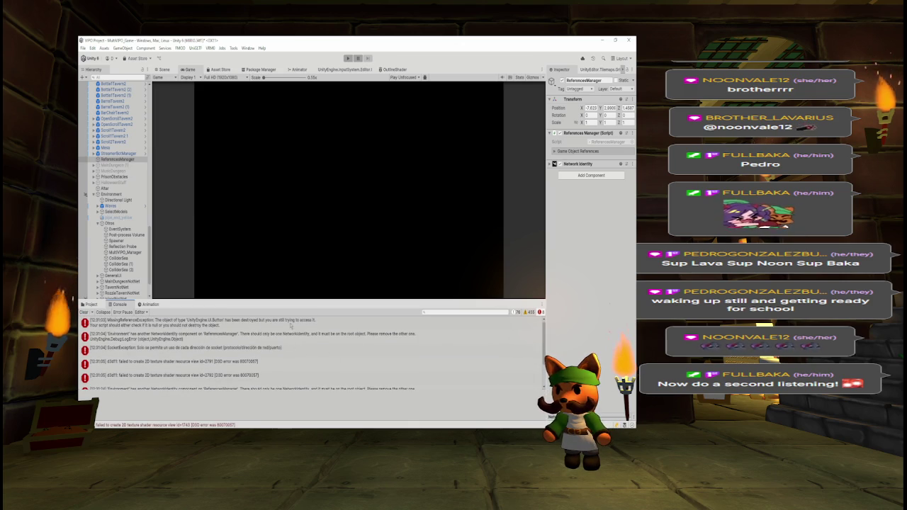
left_click(290, 324)
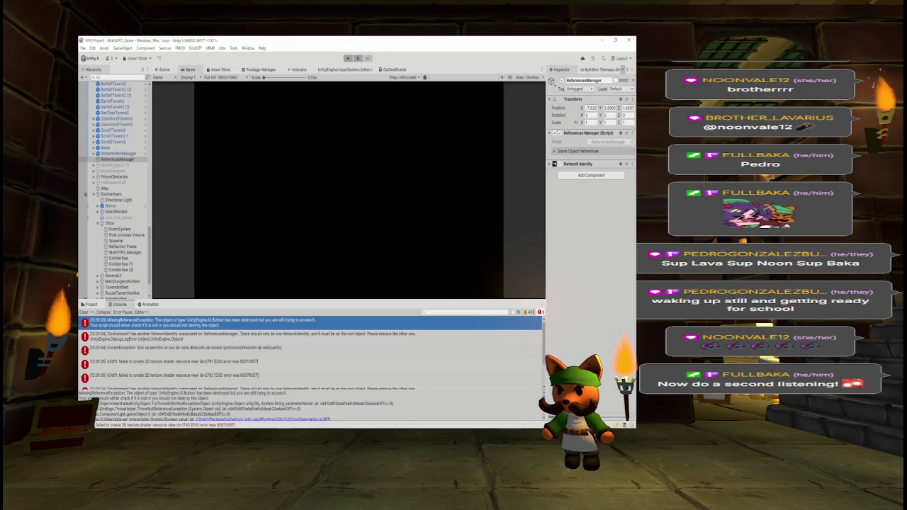
scroll(236, 405, "down", 1)
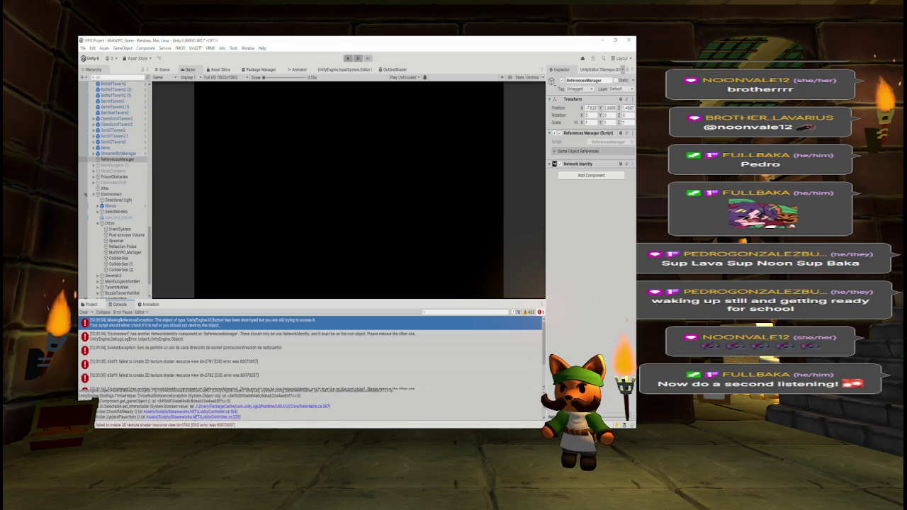
scroll(87, 398, "up", 2)
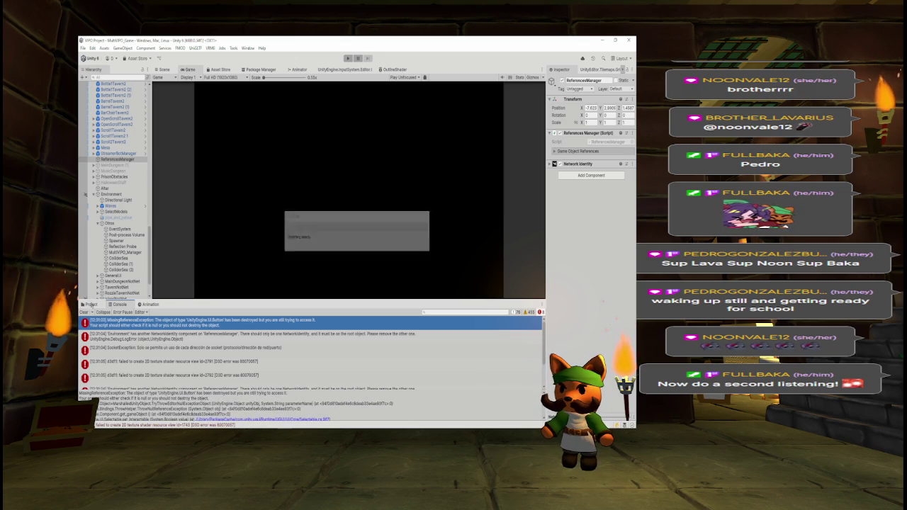
left_click(91, 303)
double_click(275, 340)
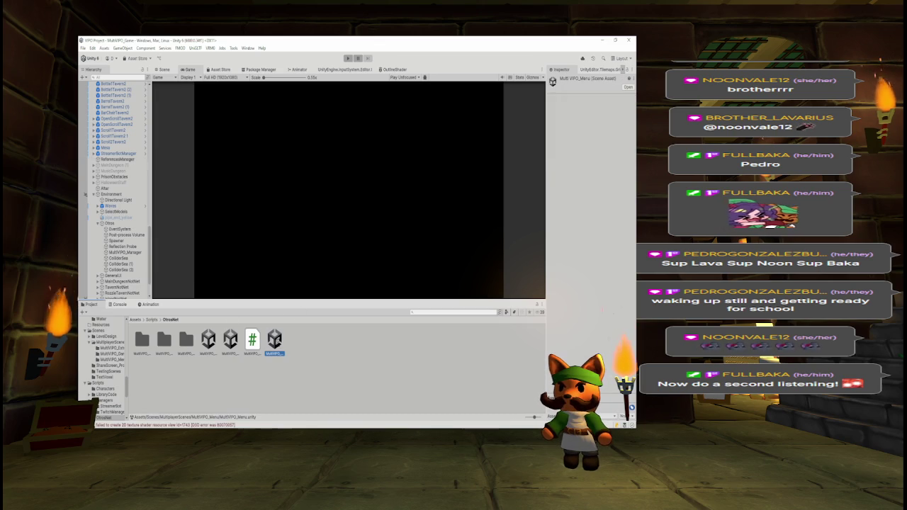
Run Play mode, host, ready up and start the game, then check console errors
left_click(348, 58)
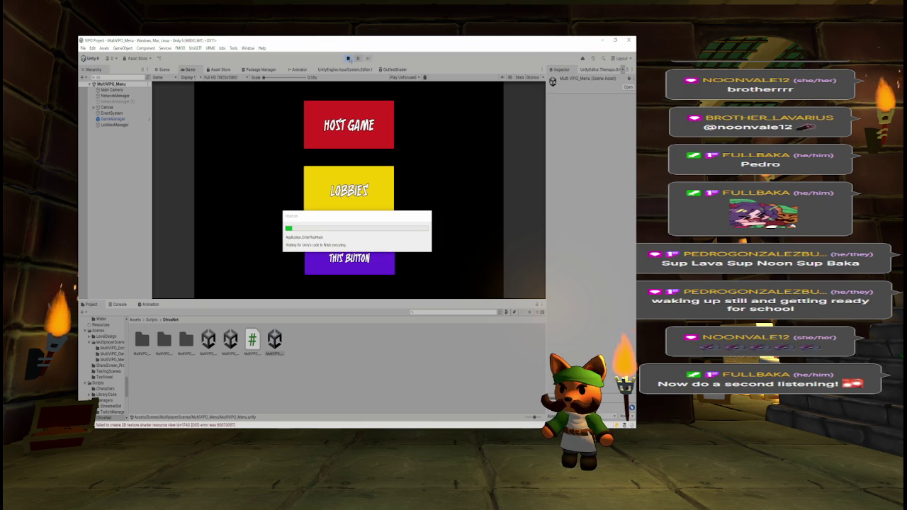
left_click(336, 119)
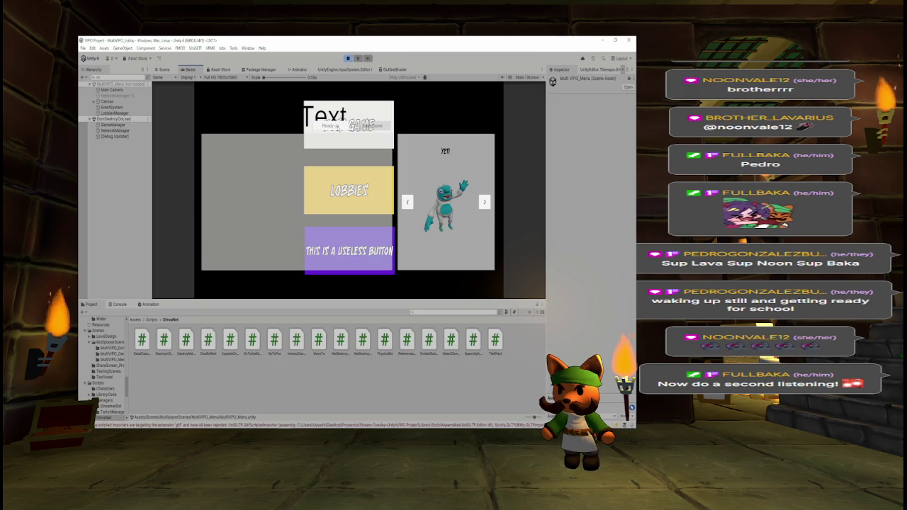
left_click(331, 125)
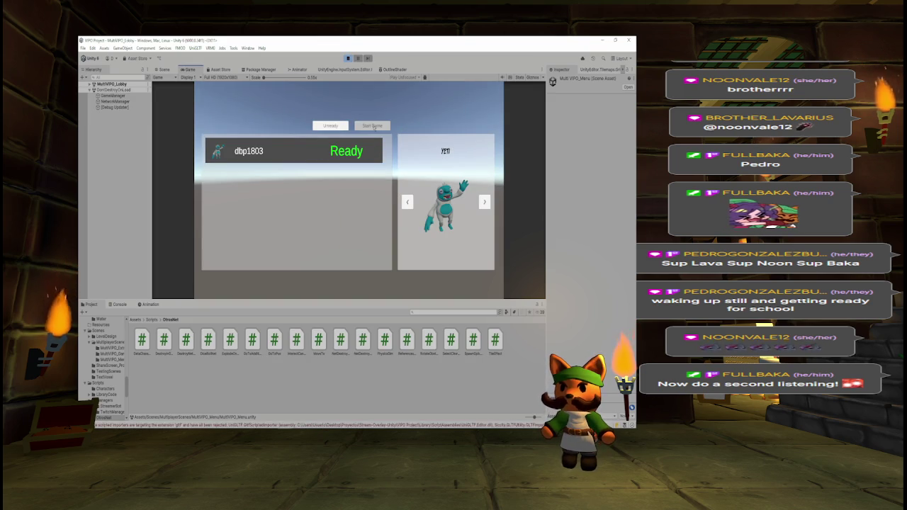
left_click(373, 126)
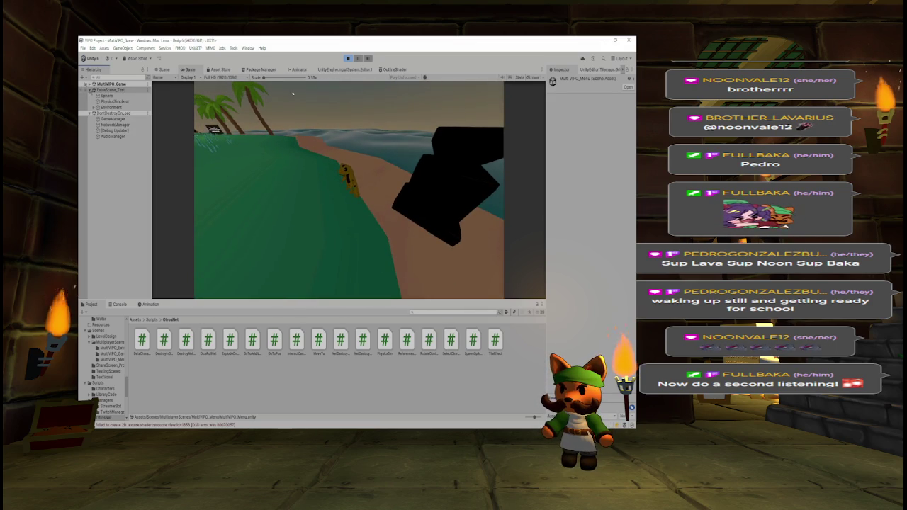
left_click(119, 305)
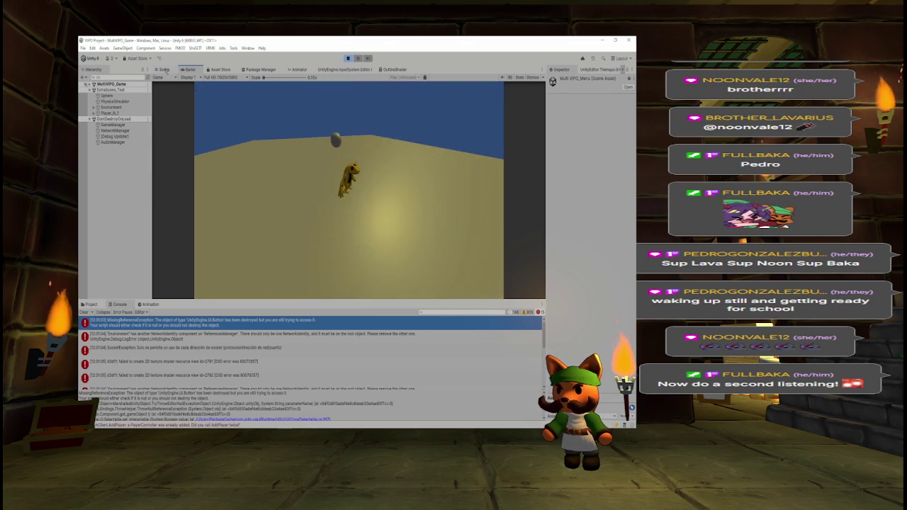
Switch to the live Scene view and orbit to inspect the loaded ExtraScene_Test
key("ctrl+1")
mouse_move(273, 144)
left_mouse_down()
mouse_move(320, 169)
mouse_move(455, 179)
mouse_move(528, 170)
mouse_move(405, 195)
left_mouse_up()
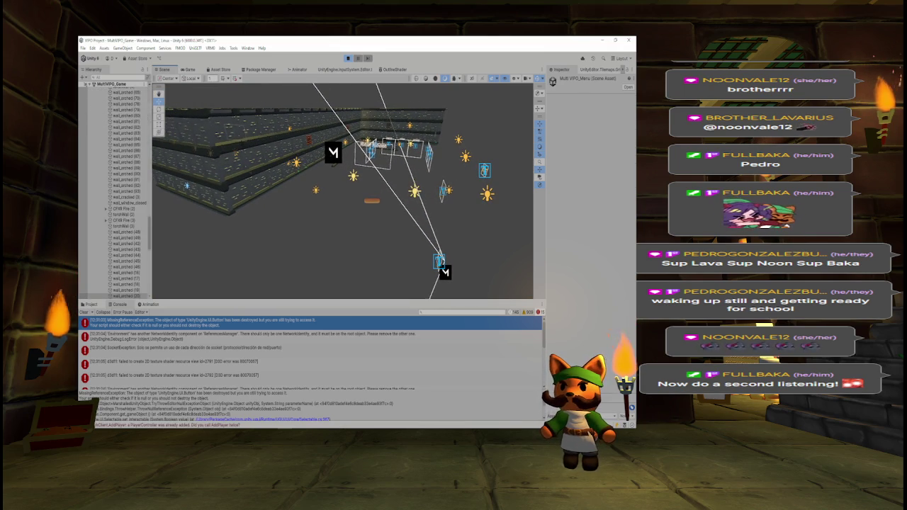